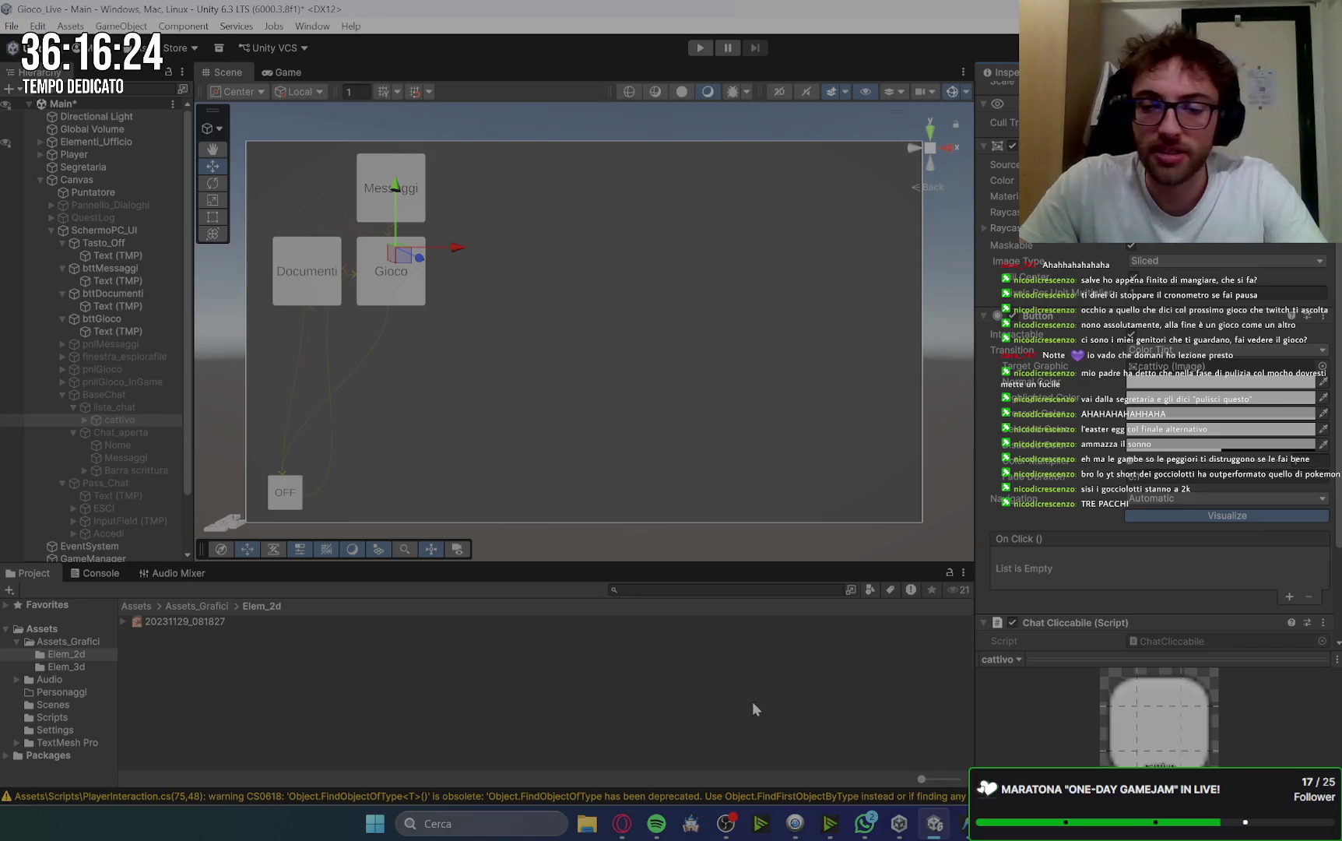
Enter 'Cattivo' as the Nome Del Contatto in cattivo's Chat Cliccabile component.
scroll(1003, 539, "down", 4)
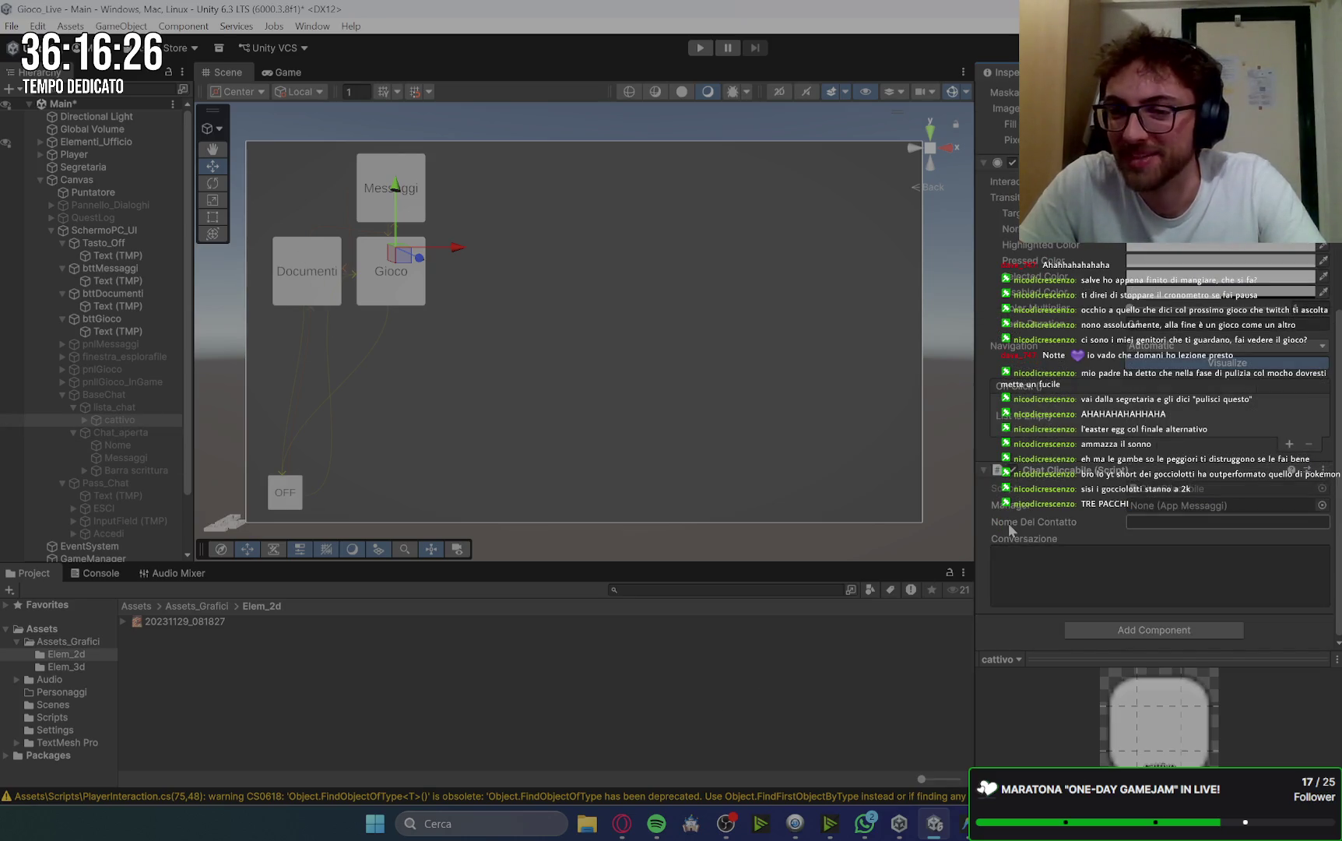
scroll(1032, 499, "up", 3)
scroll(1032, 489, "down", 4)
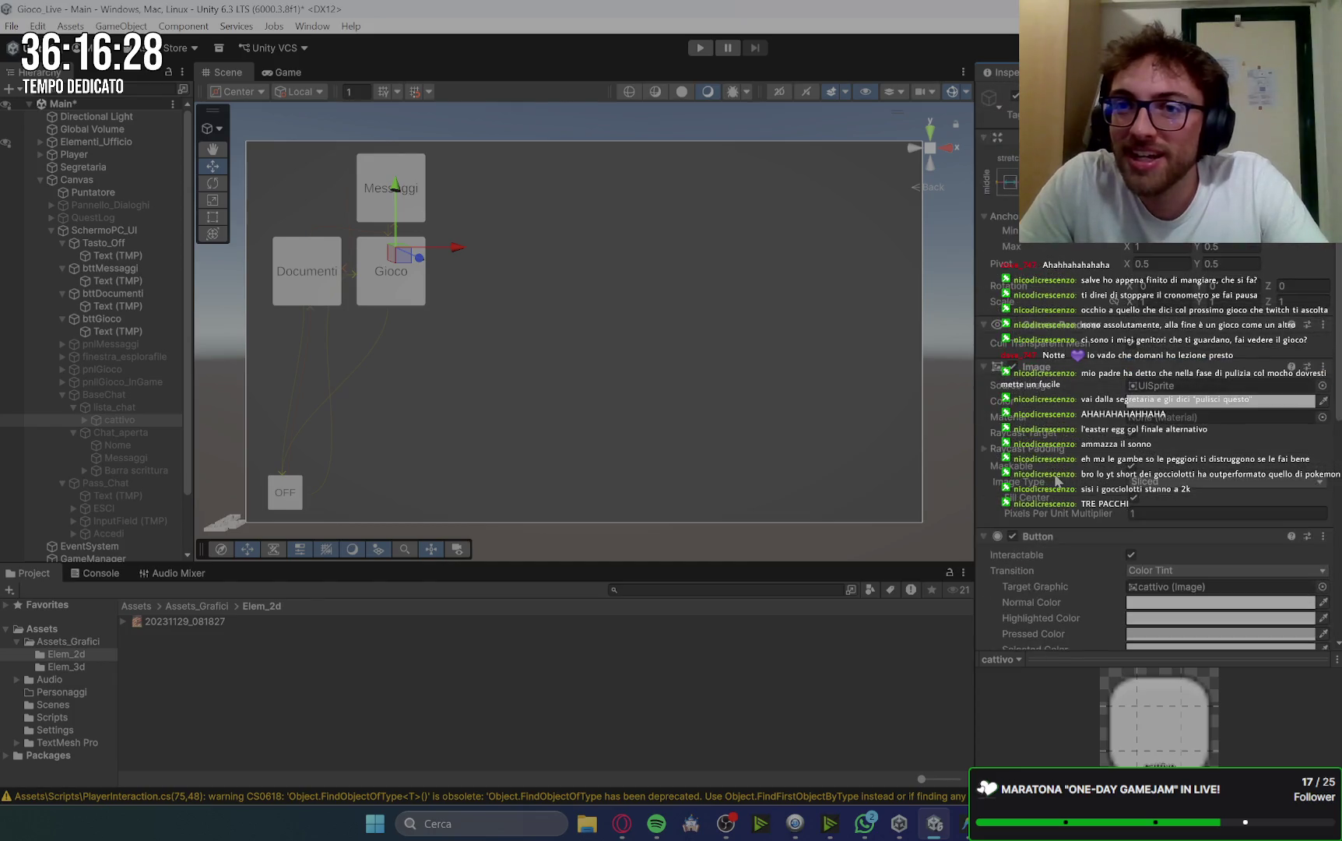
left_click(1151, 522)
type("Cattivo")
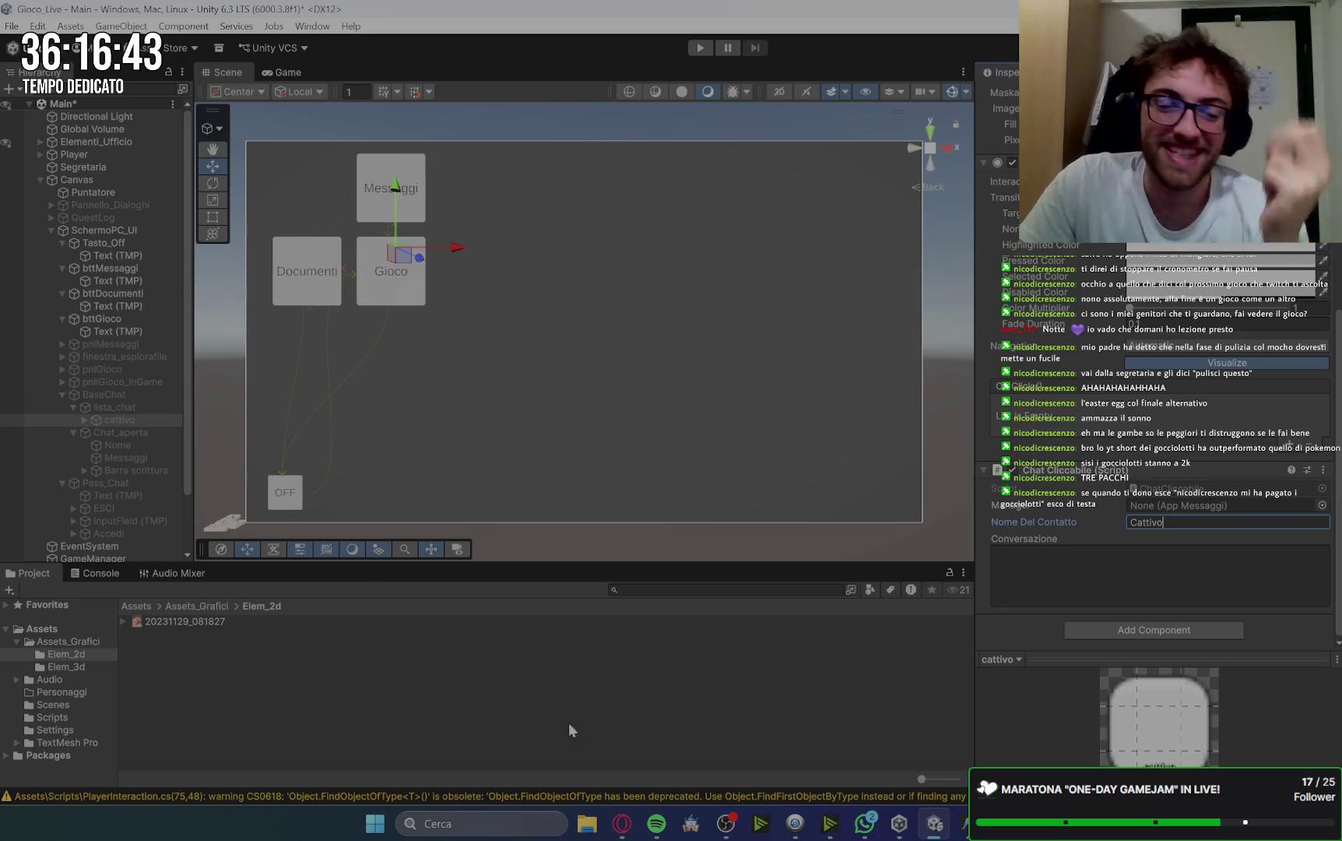
mouse_move(632, 831)
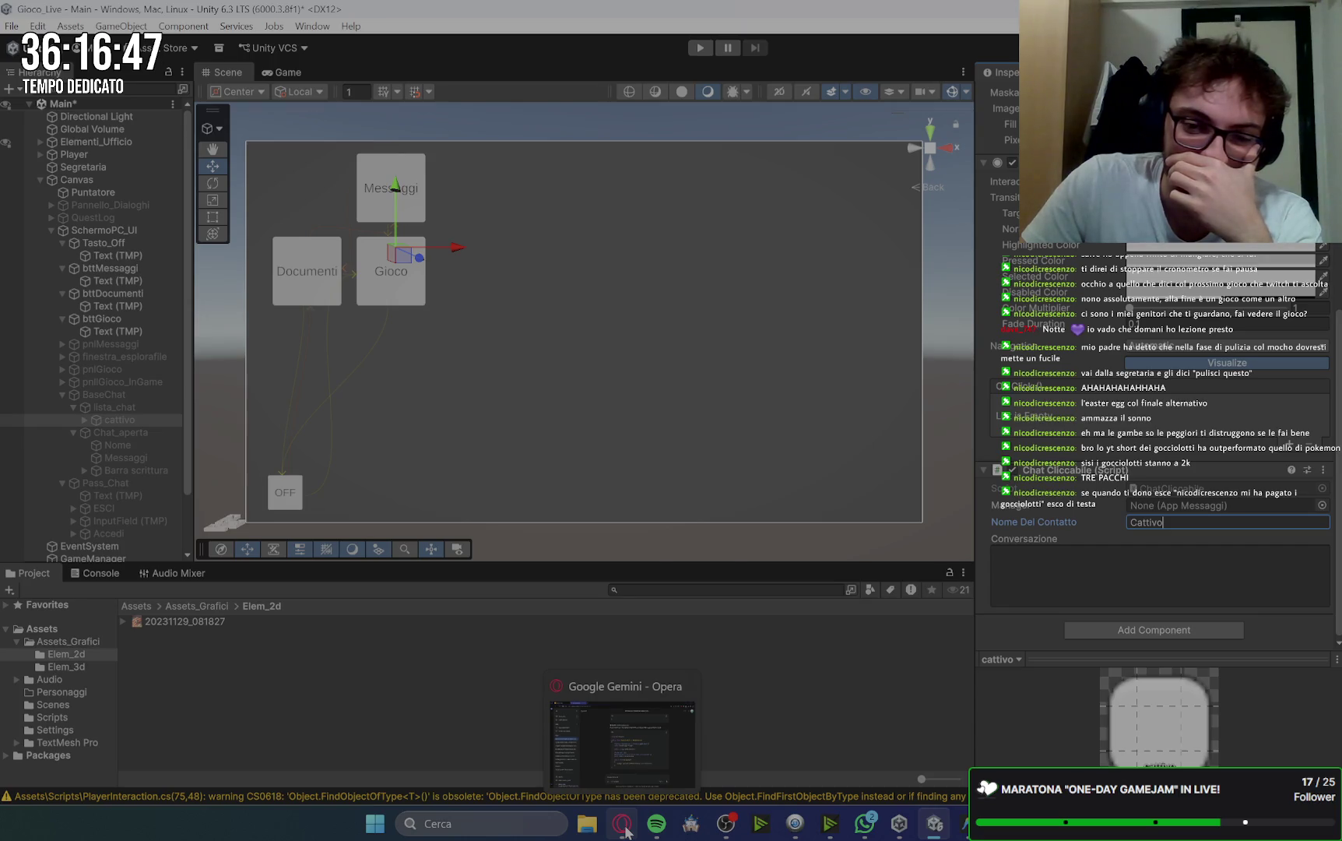
Put Gemini in its own Opera window and read the '4. Setup in Unity (I Collegamenti)' section.
left_click(626, 829)
left_click(348, 16)
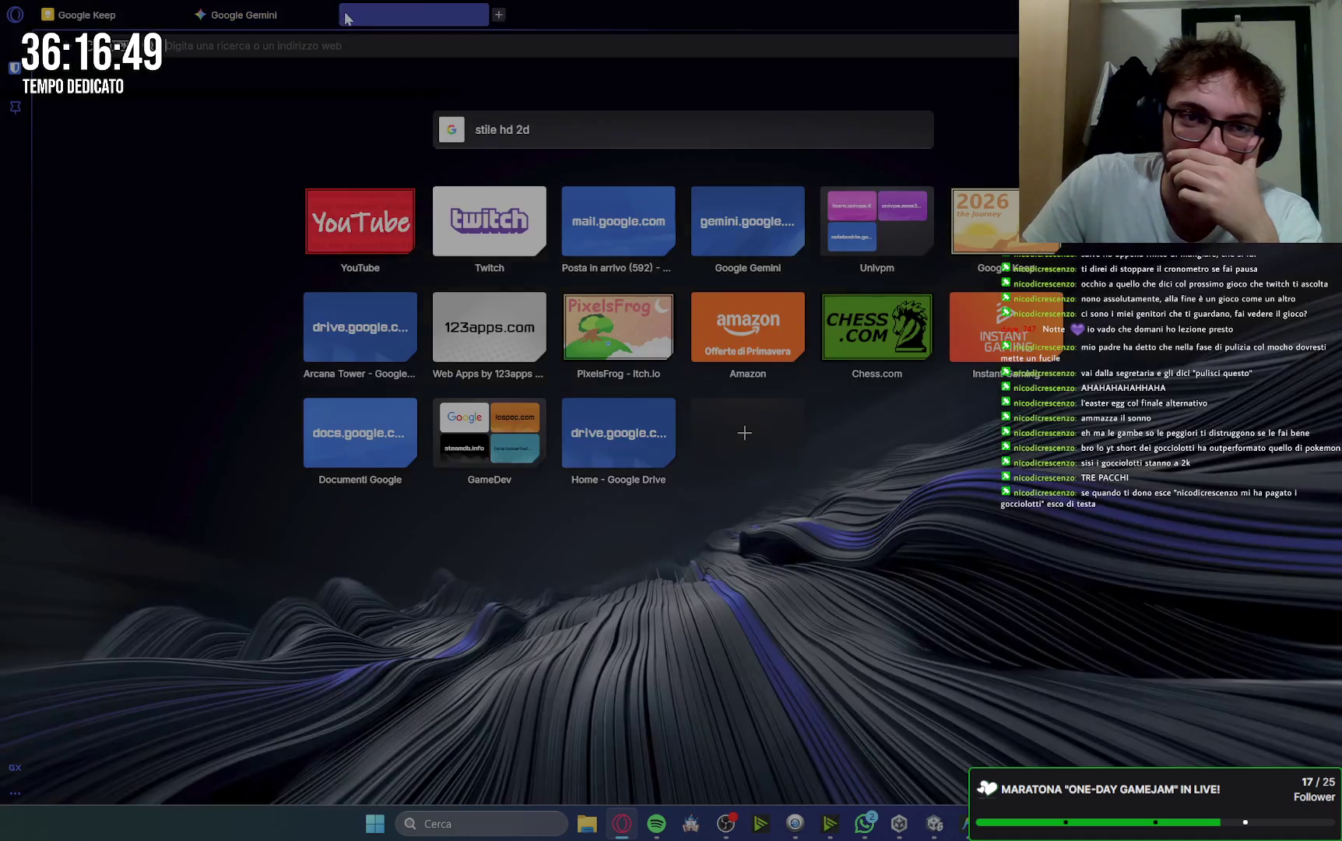
mouse_move(347, 18)
left_mouse_down()
mouse_move(462, 89)
mouse_move(574, 17)
mouse_move(1237, 328)
mouse_move(1341, 335)
left_mouse_up()
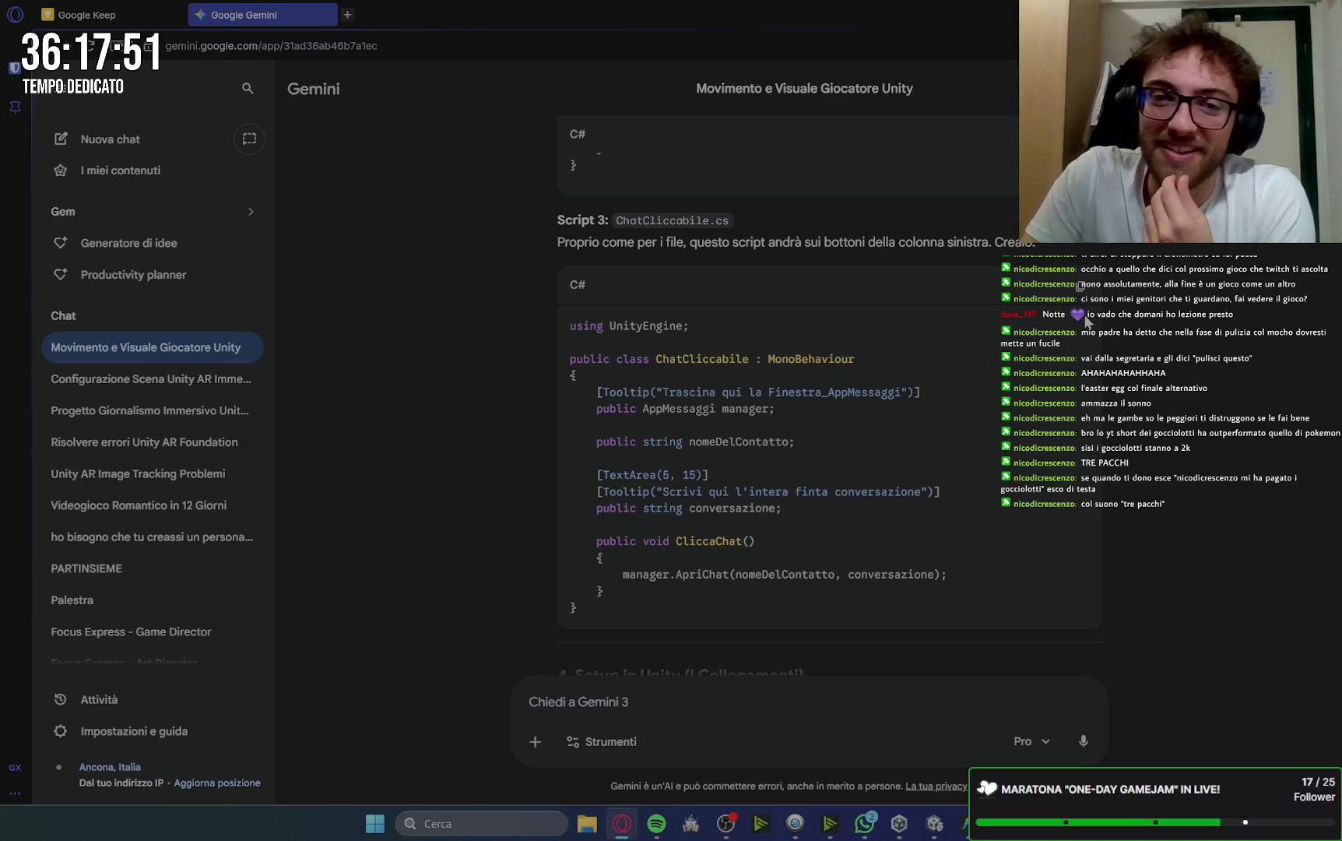
scroll(1171, 336, "down", 2)
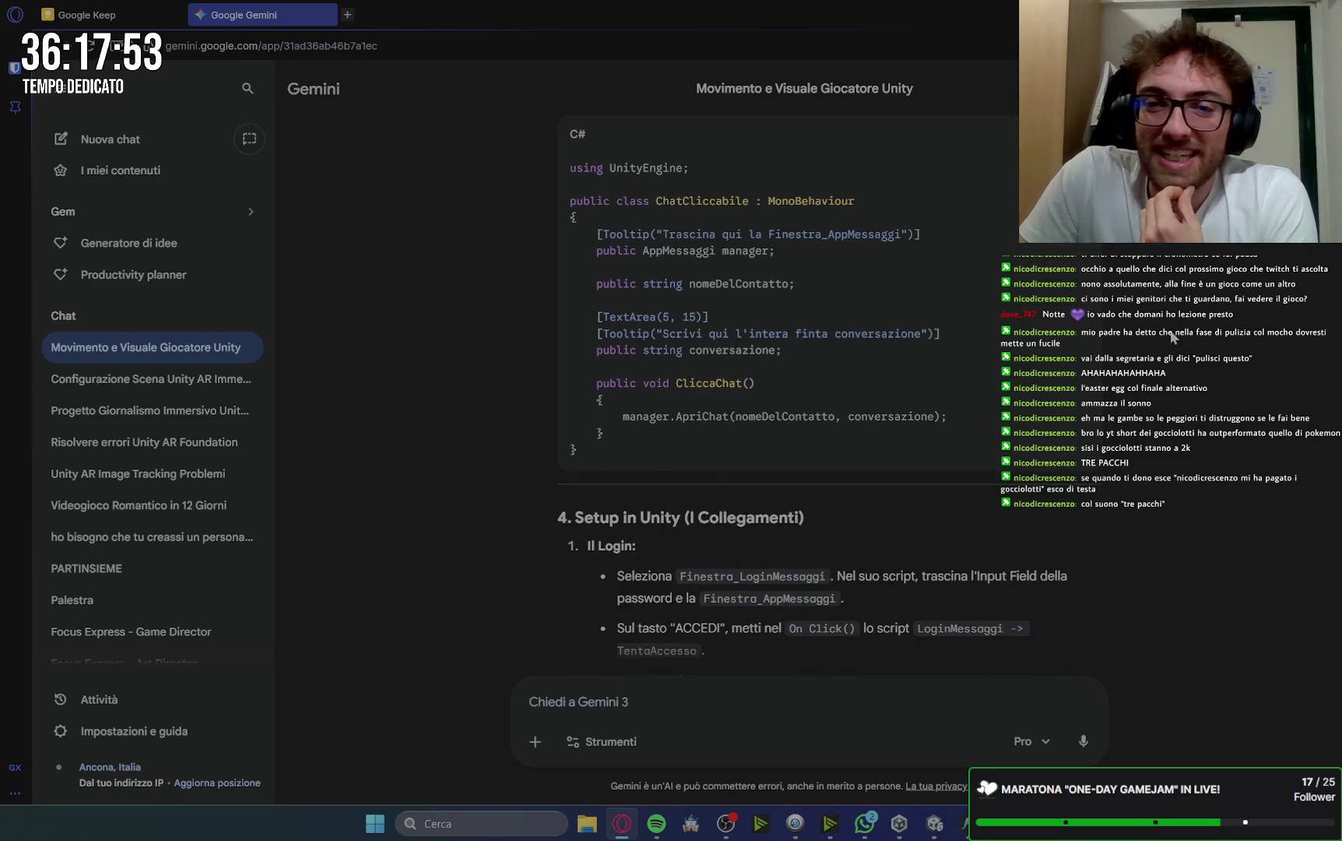
scroll(1171, 336, "up", 3)
scroll(1172, 336, "down", 2)
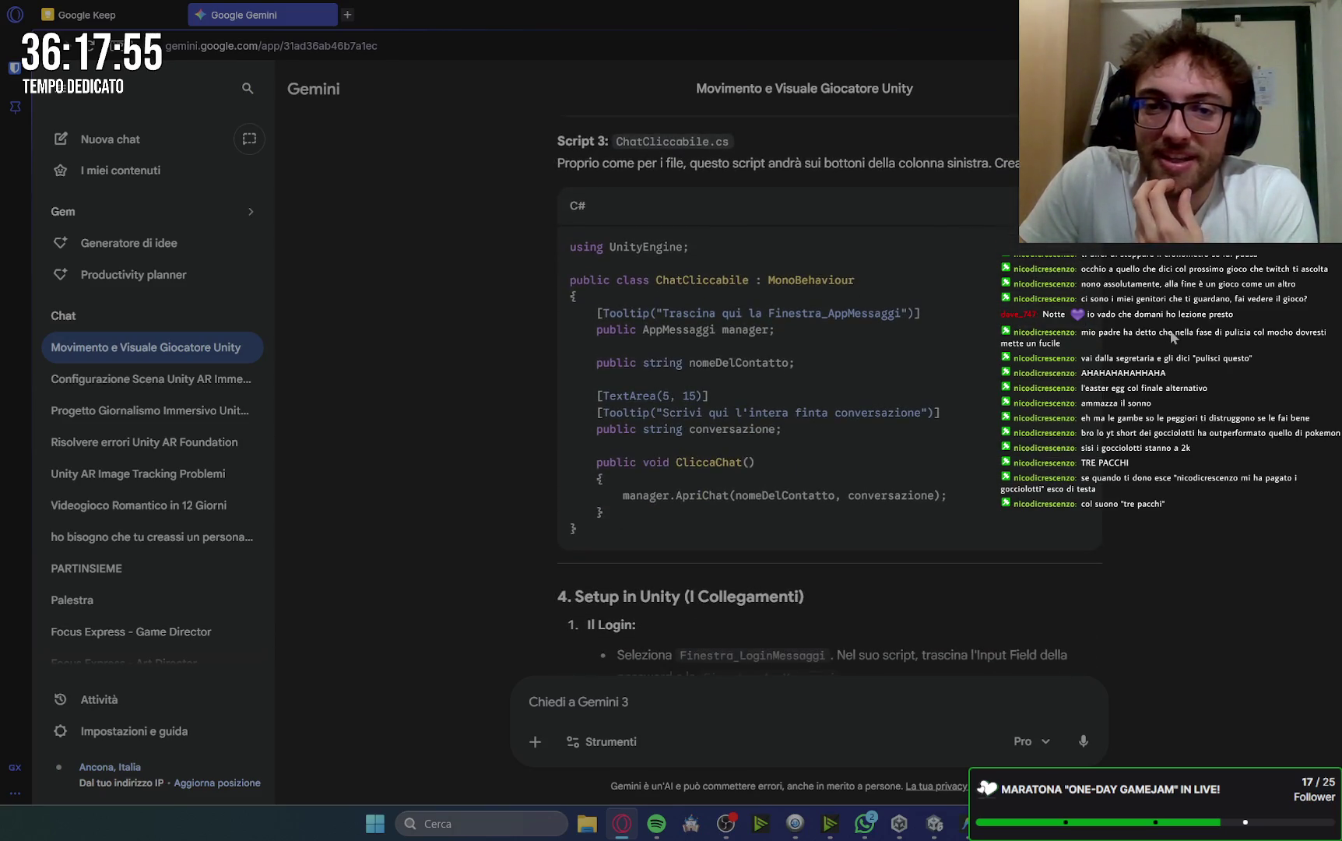
scroll(1095, 329, "down", 6)
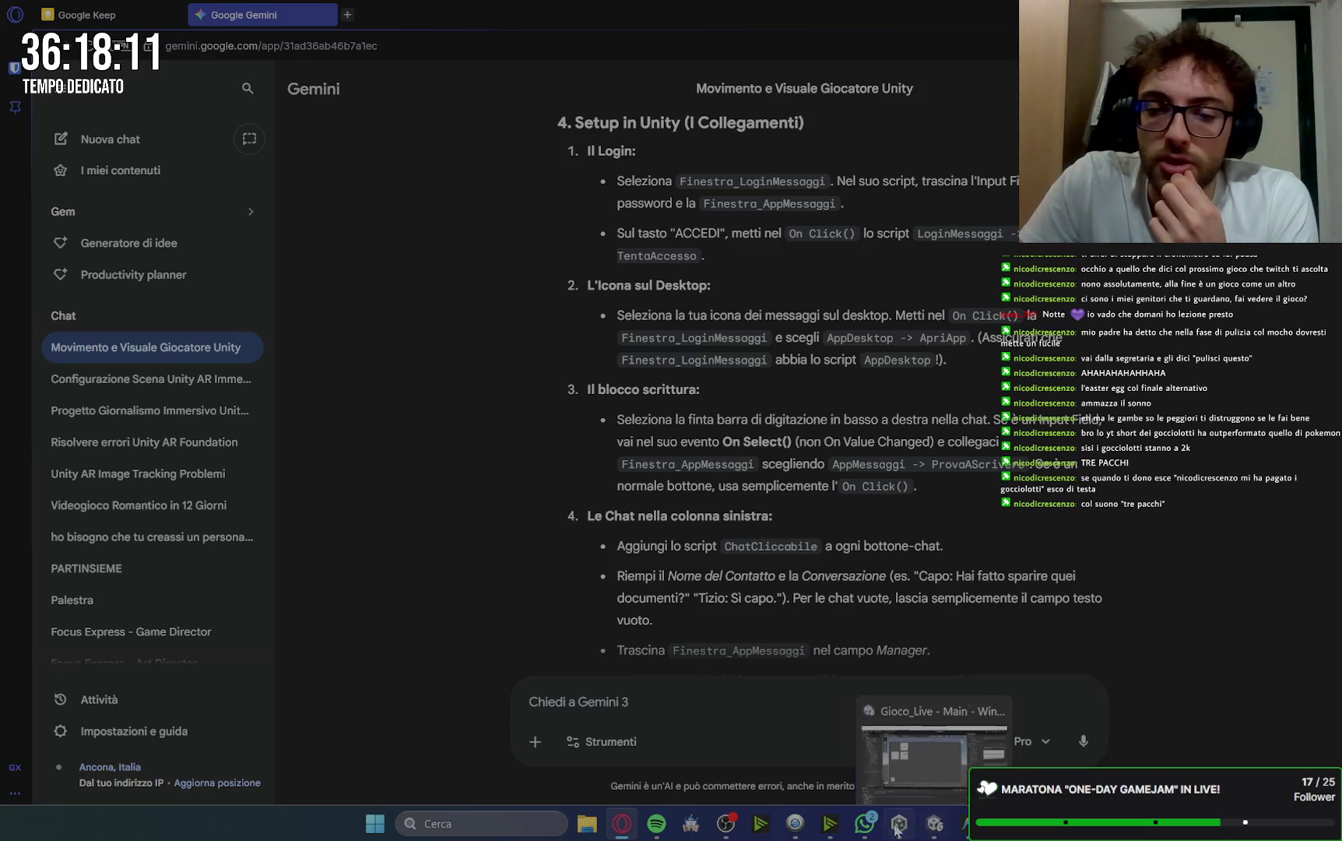
left_click(932, 827)
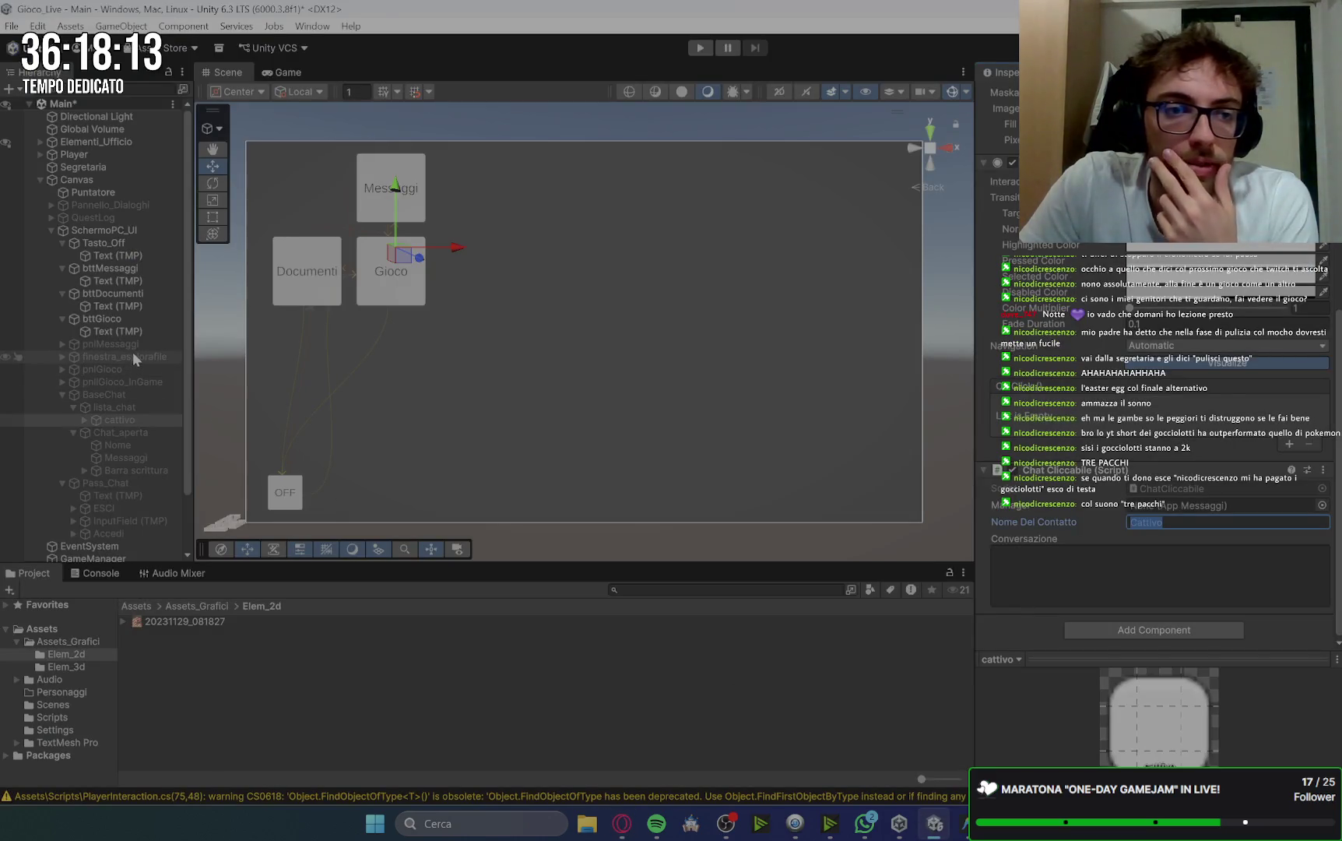
Select the Accedi login button under Pass_Chat and add a new On Click entry.
left_click(123, 394)
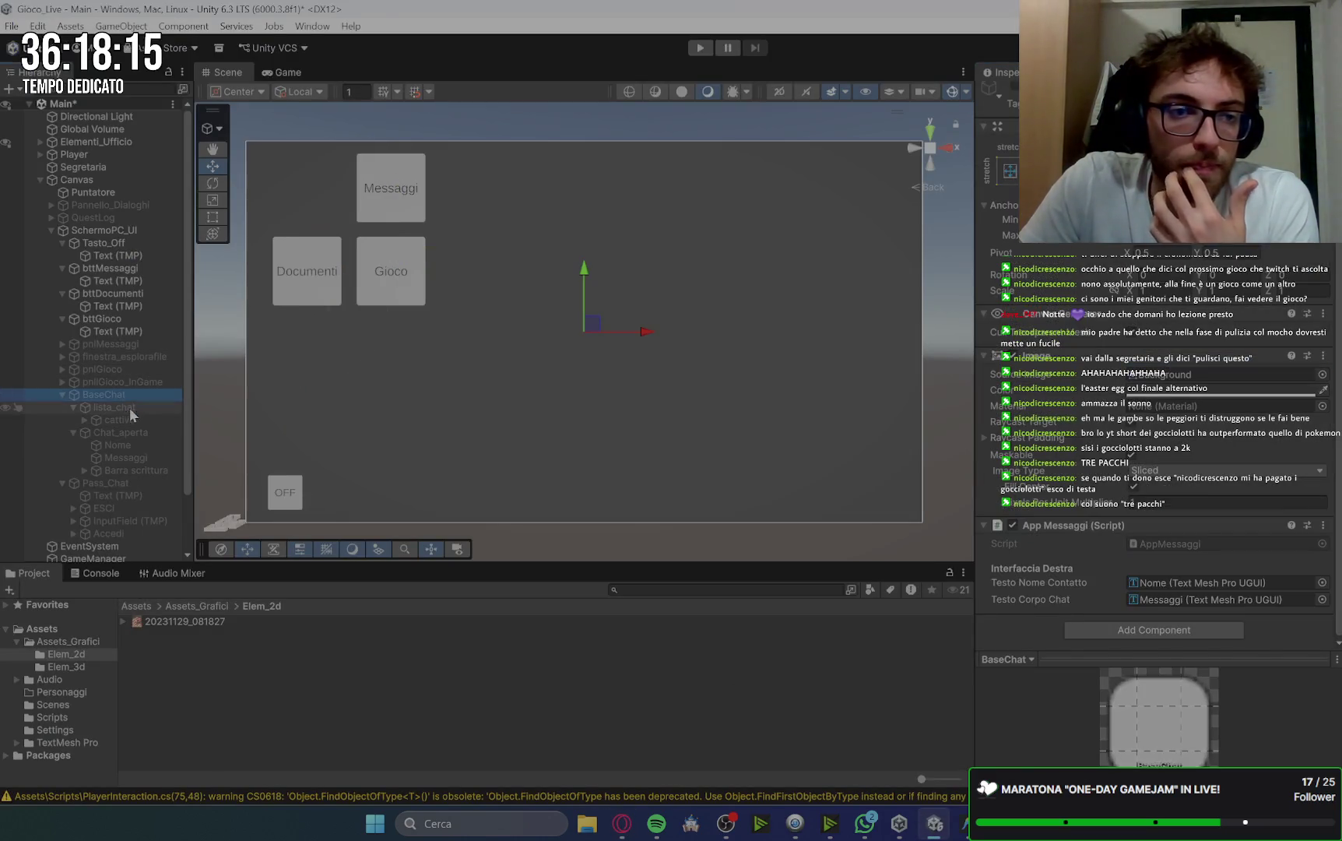
left_click(63, 394)
left_click(100, 407)
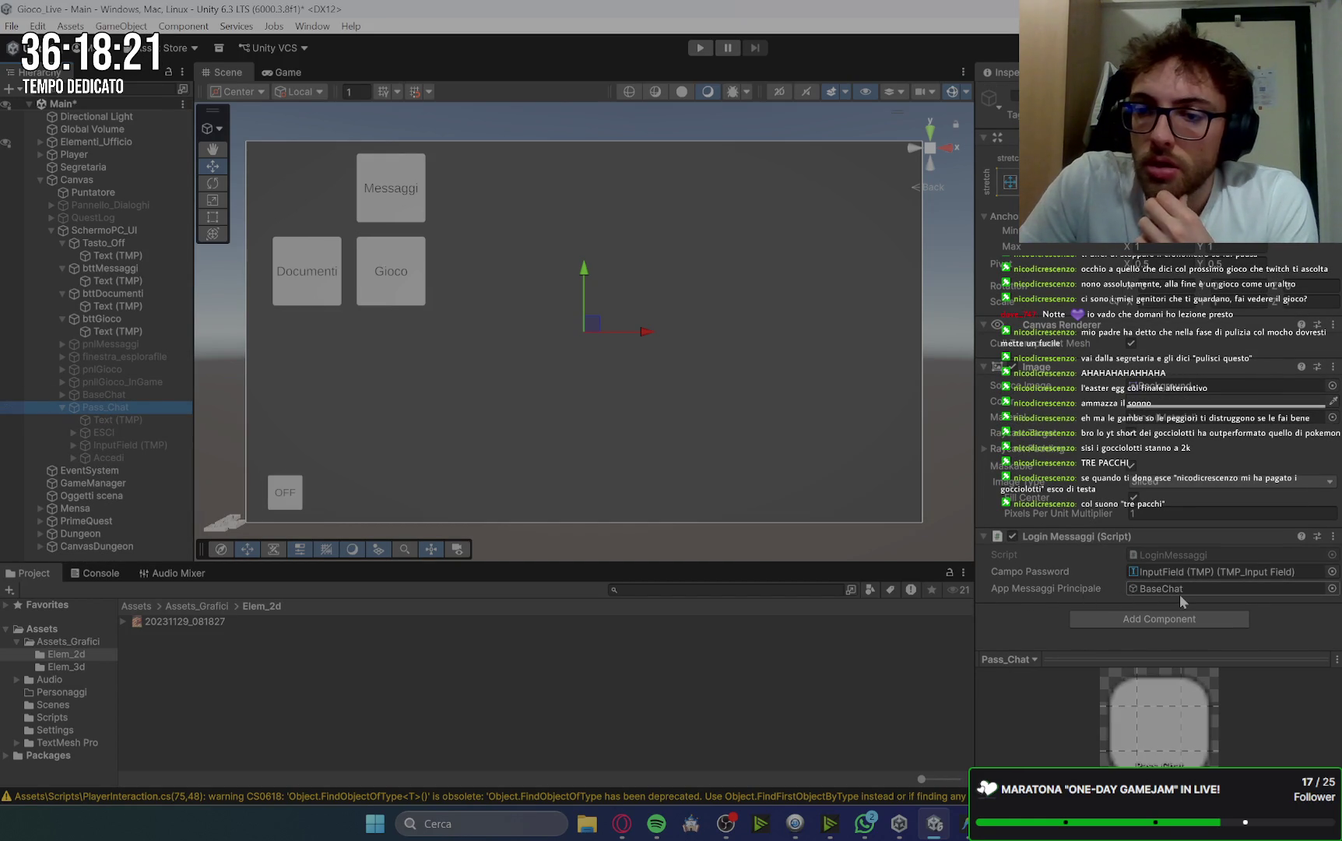
left_click(124, 456)
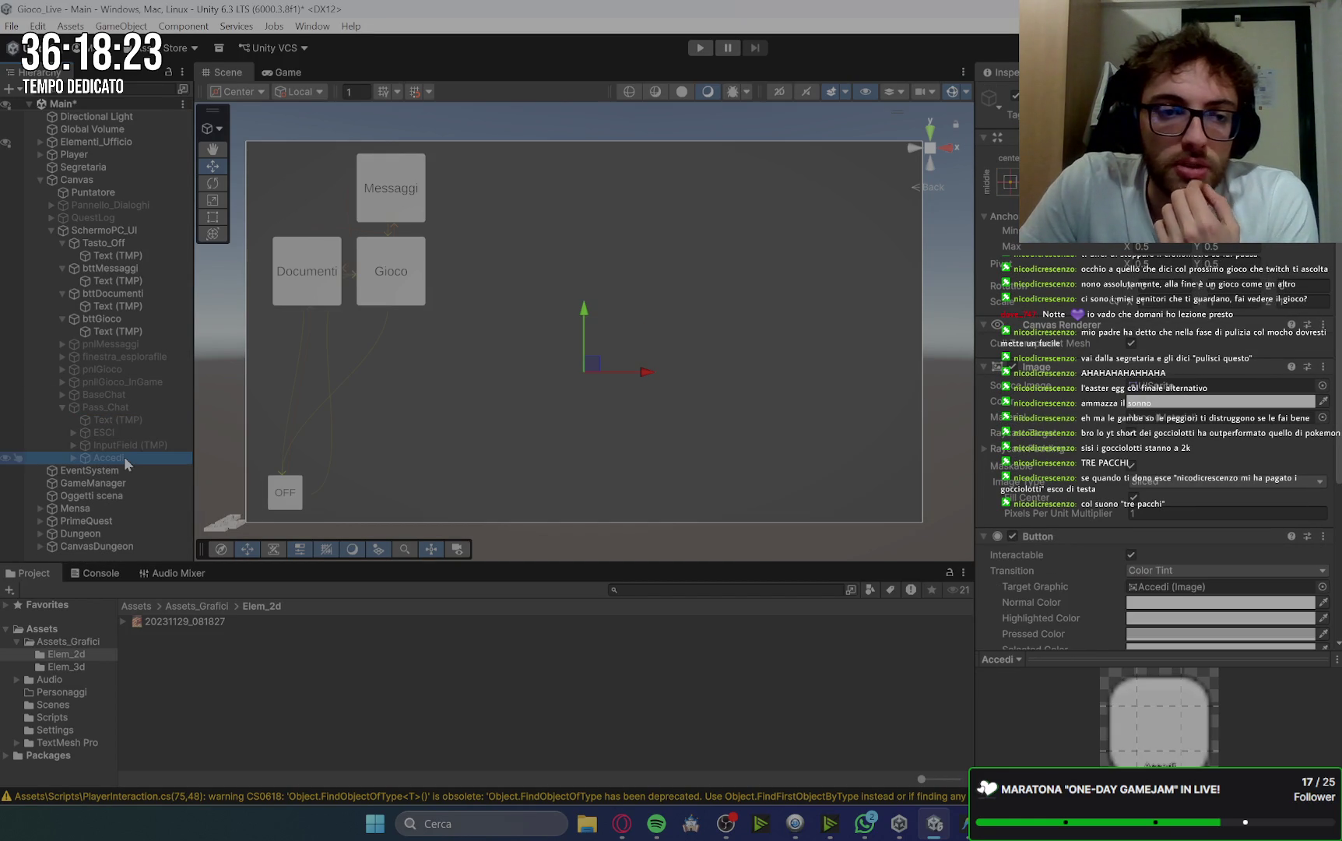
scroll(1232, 567, "down", 5)
left_click(1289, 597)
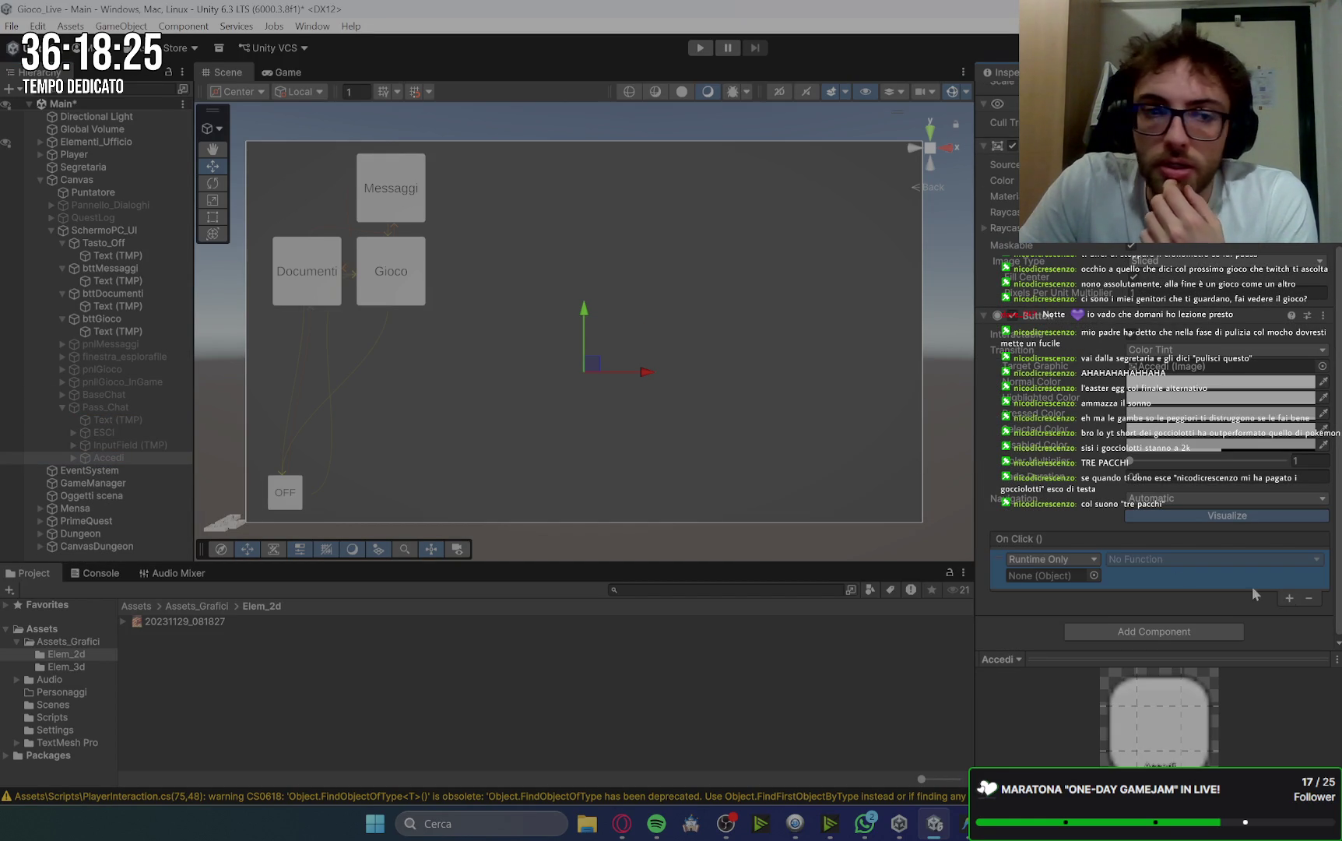
Target Pass_Chat in the entry and choose LoginMessaggi.TentaAccesso as its function.
mouse_move(89, 407)
left_mouse_down()
mouse_move(990, 532)
mouse_move(1180, 575)
mouse_move(1070, 574)
left_mouse_up()
left_click(1136, 560)
mouse_move(1168, 678)
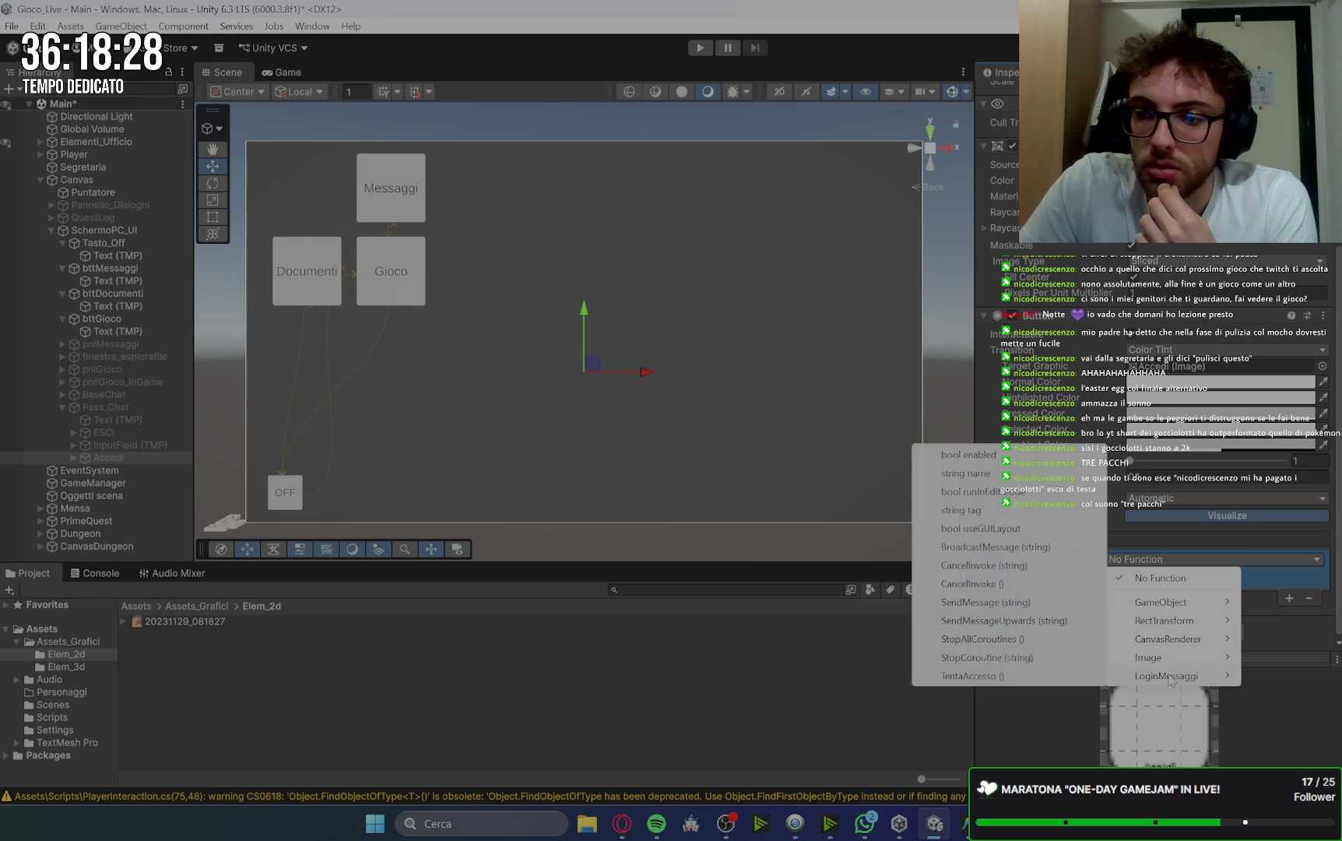
left_click(979, 674)
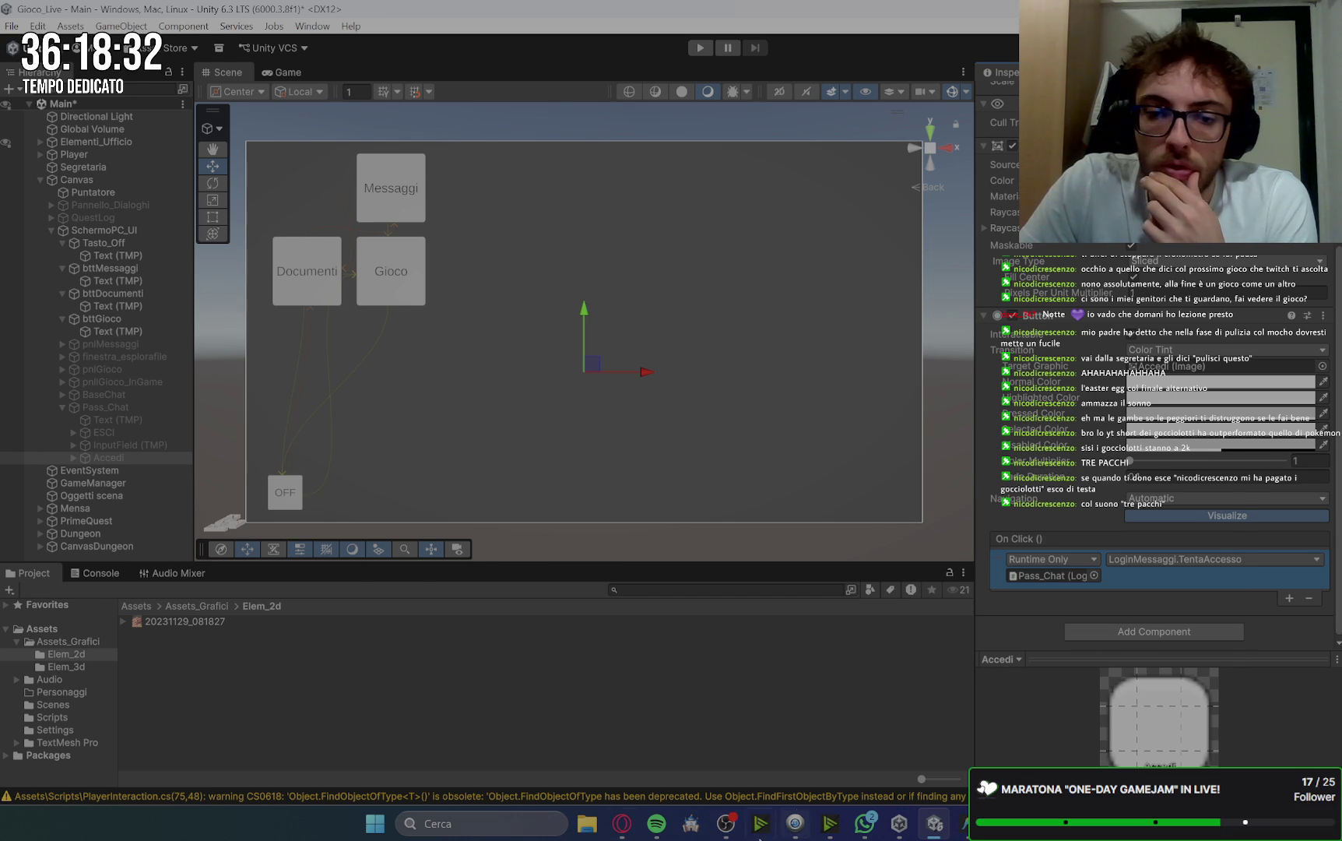
left_click(619, 829)
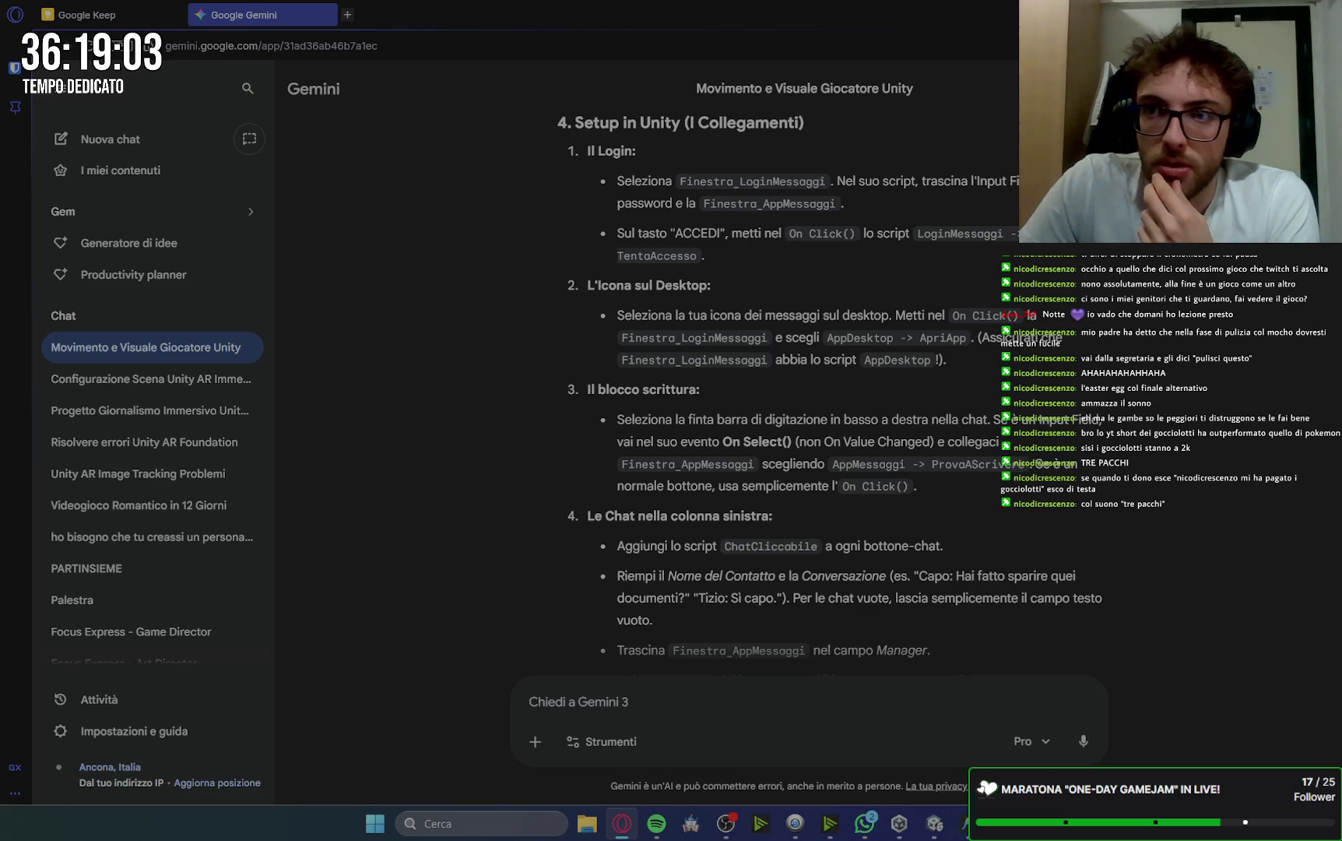
Select the Messaggi desktop button, rechecking the Gemini instructions.
key("alt+Tab")
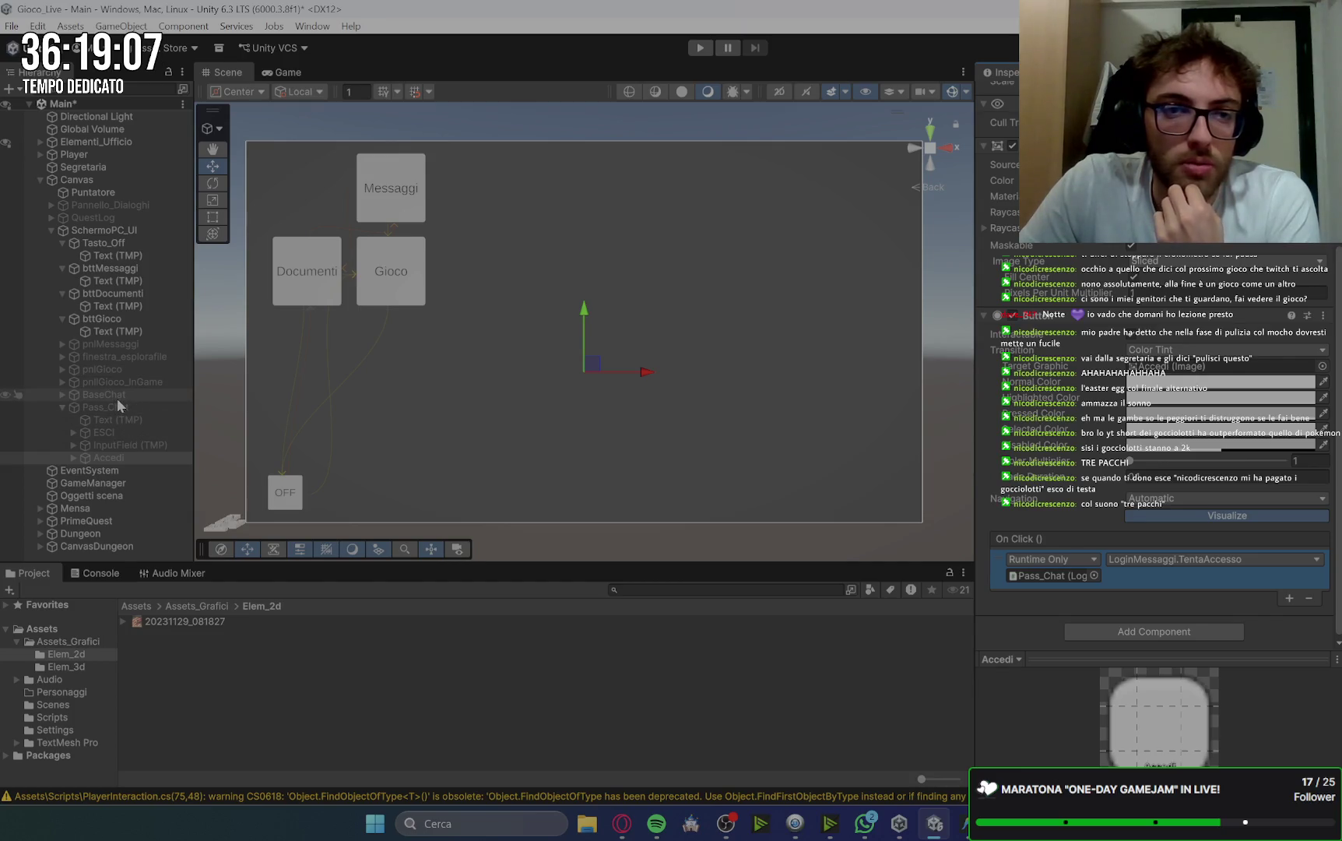
left_click(395, 180)
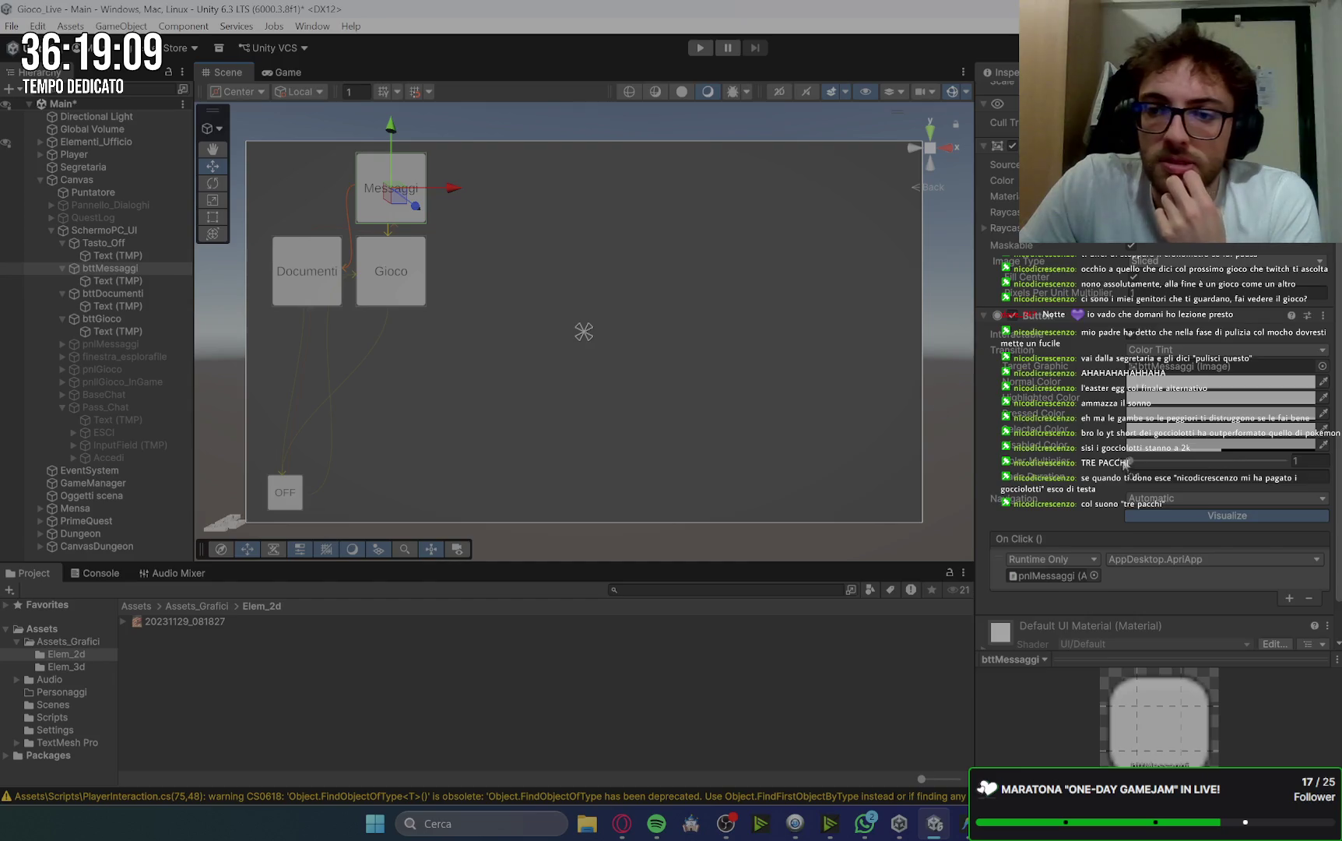
scroll(1167, 516, "down", 2)
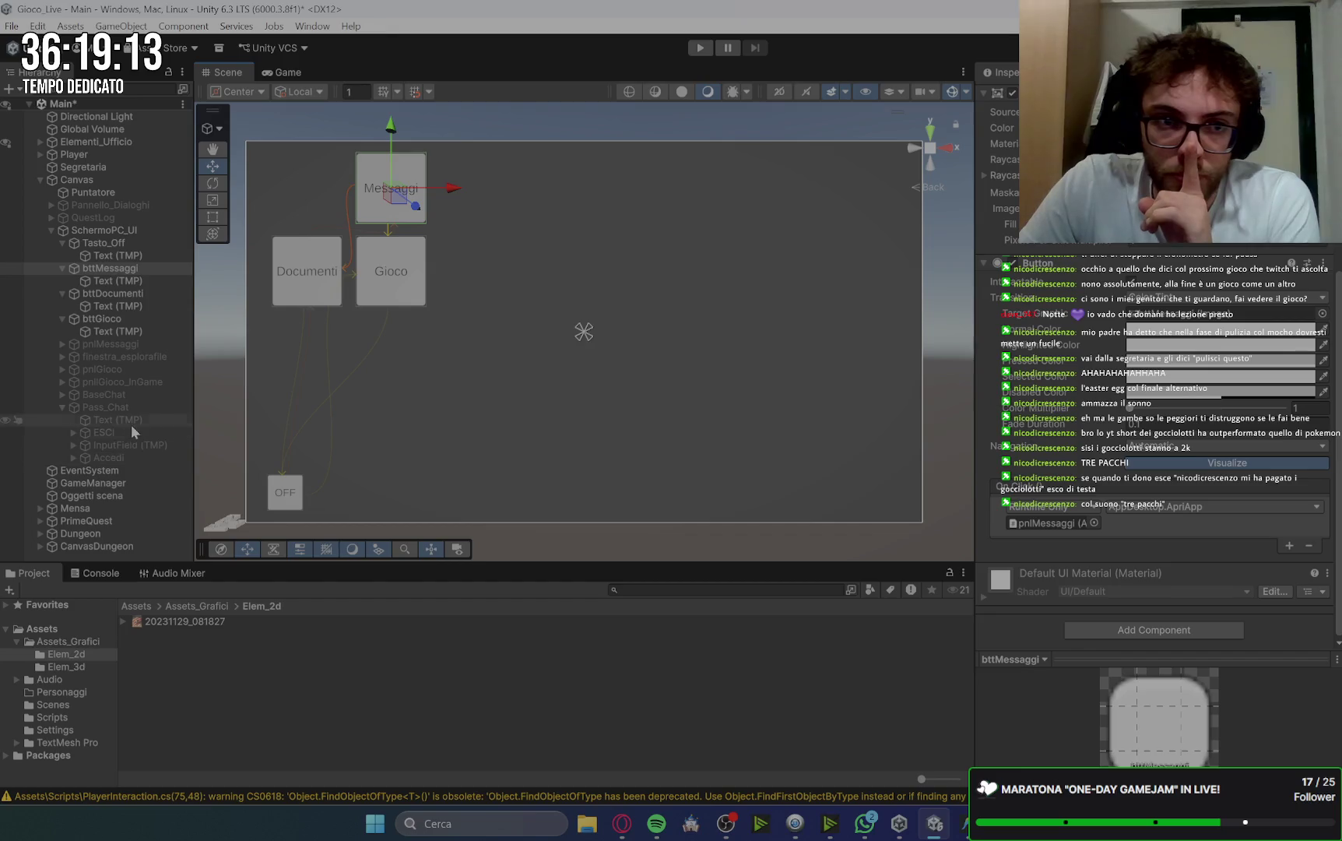
left_click(625, 827)
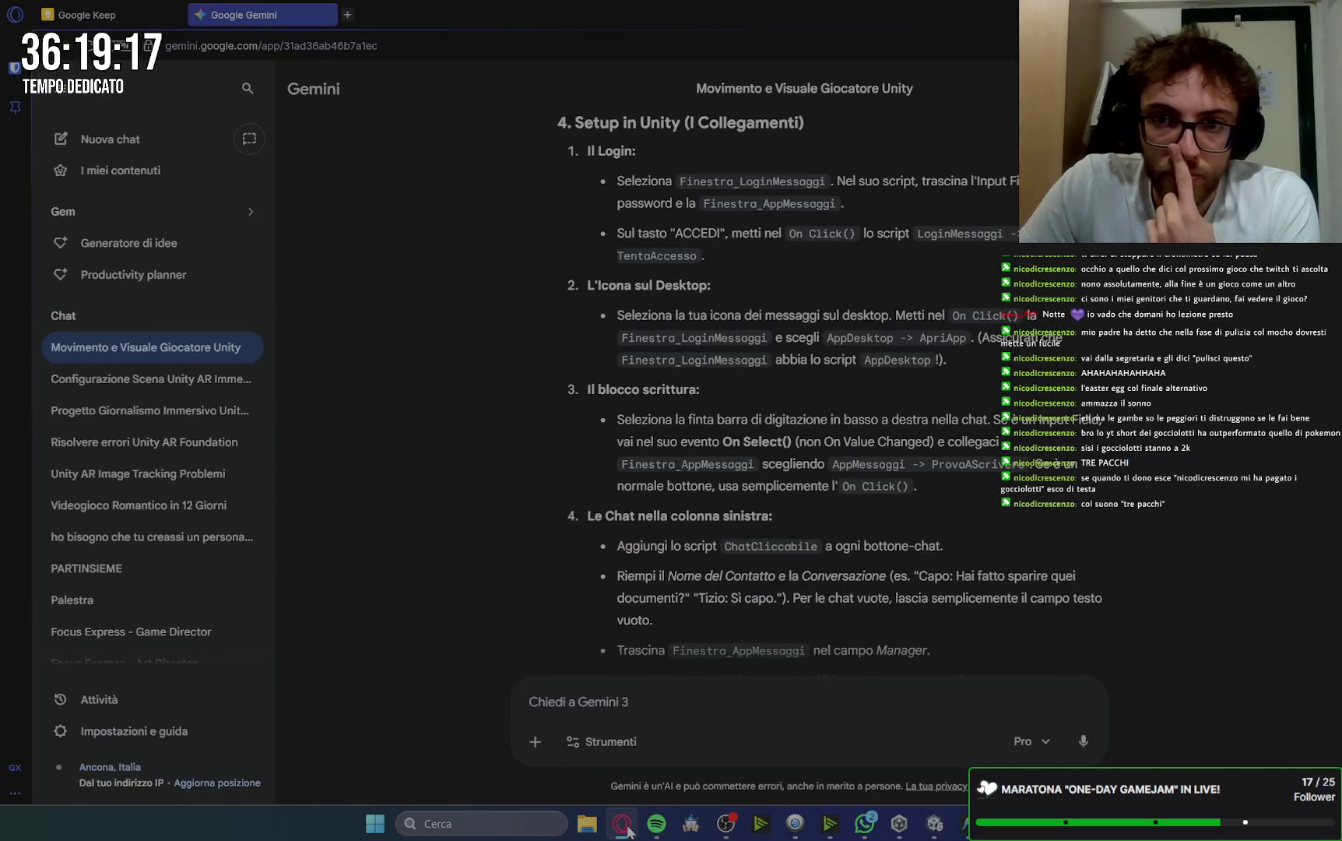
left_click(622, 823)
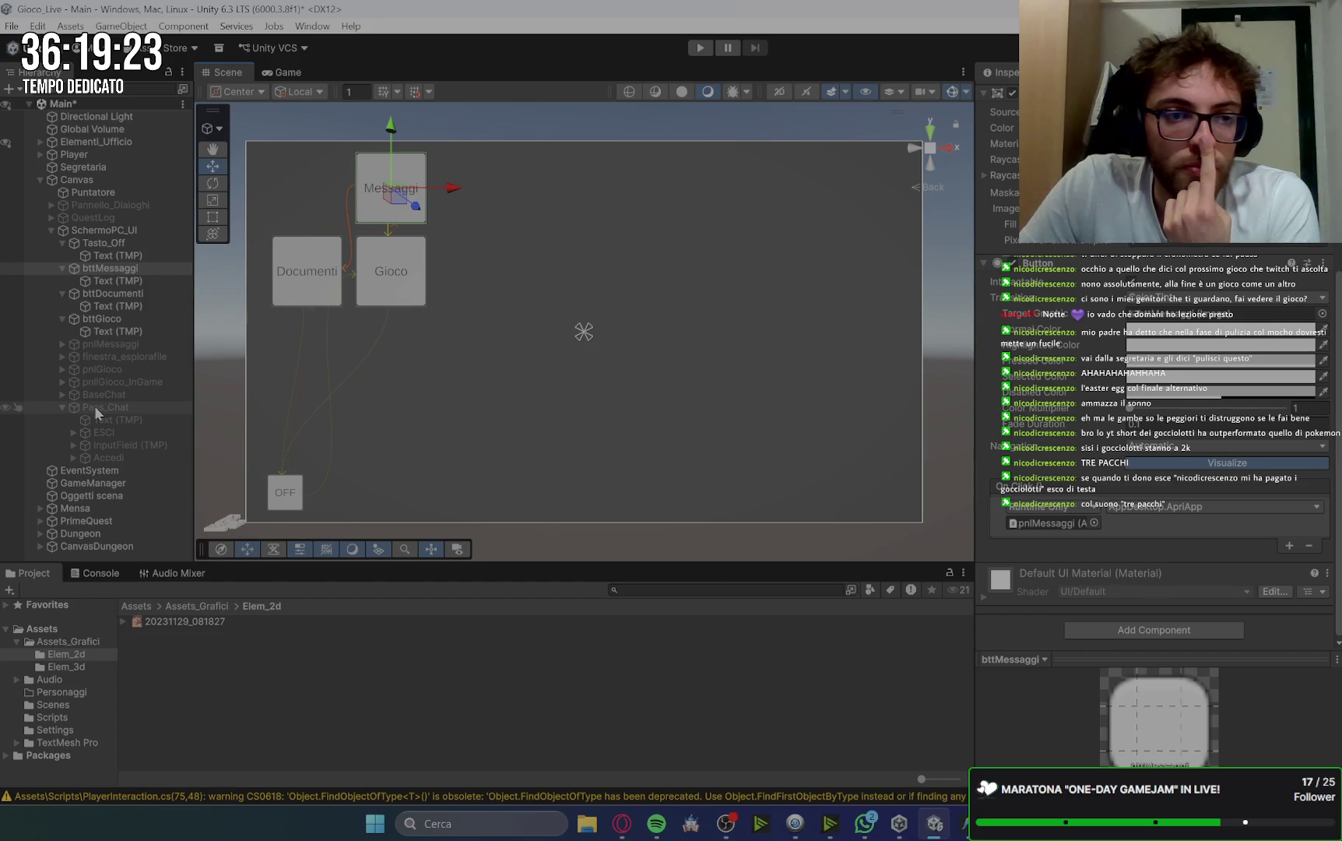
Make Pass_Chat the Messaggi button's OnClick target and browse its available functions.
mouse_move(94, 406)
left_mouse_down()
mouse_move(568, 375)
mouse_move(1068, 510)
mouse_move(1069, 526)
left_mouse_up()
left_click(1168, 508)
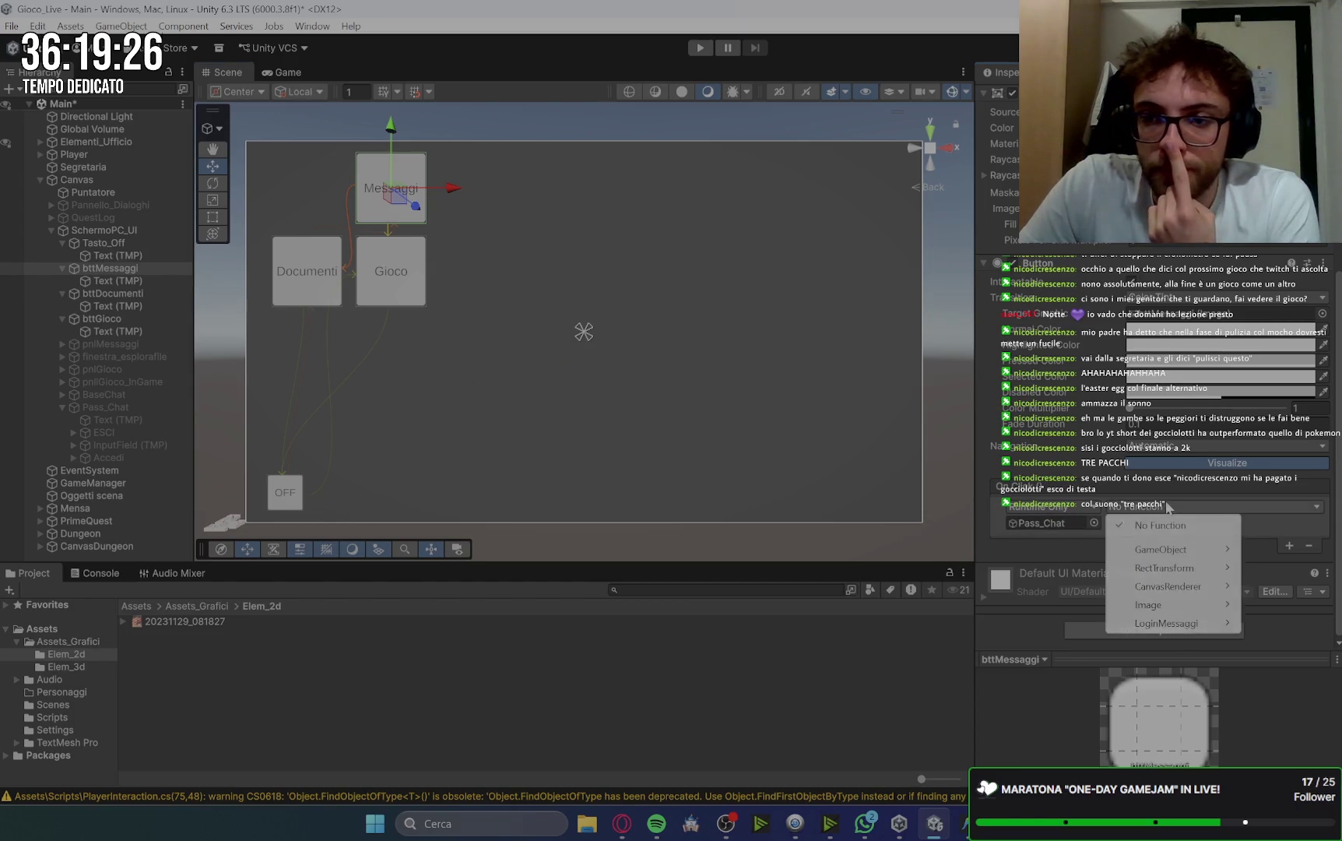
mouse_move(1177, 630)
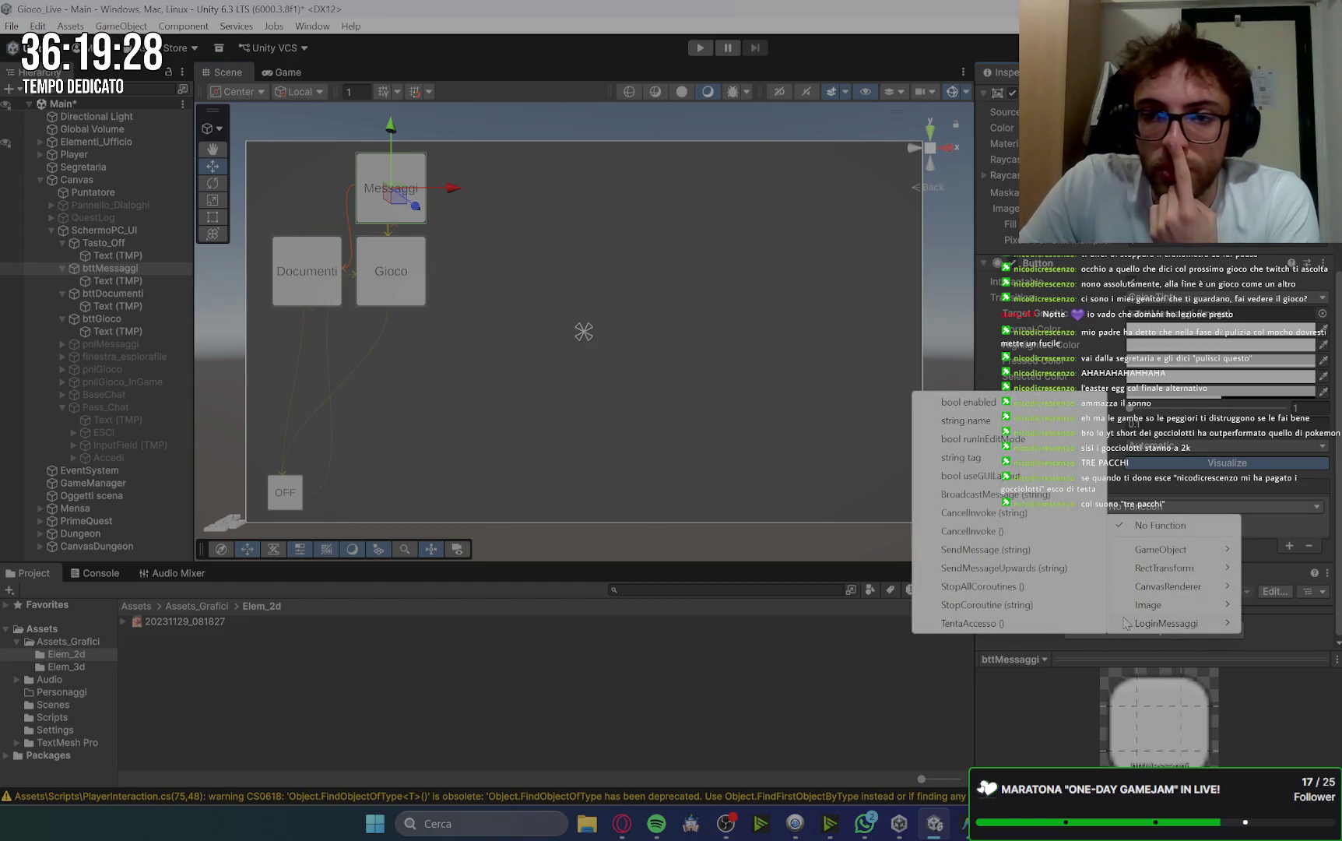
left_click(622, 824)
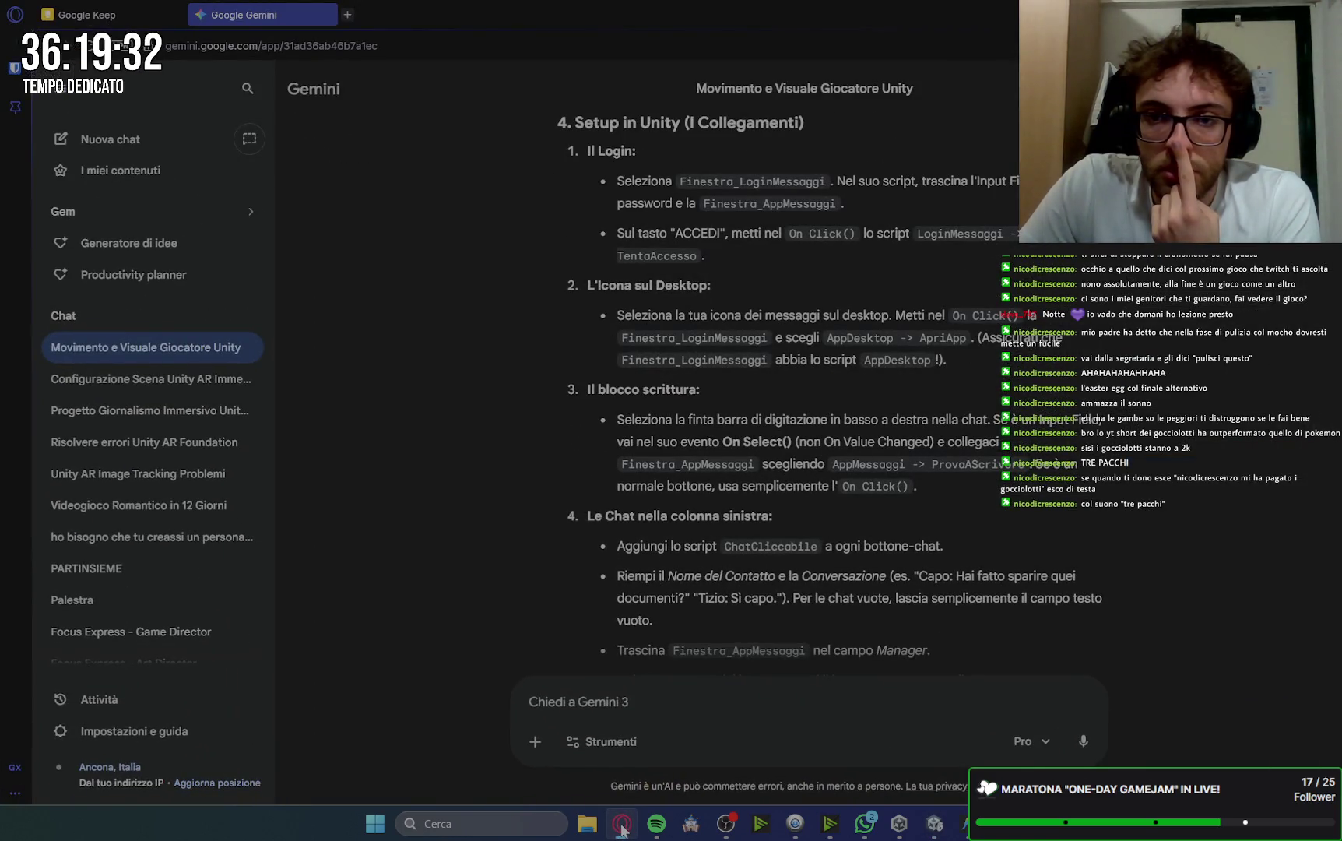
left_click(622, 823)
Add the App Desktop script to Pass_Chat.
left_click(131, 411)
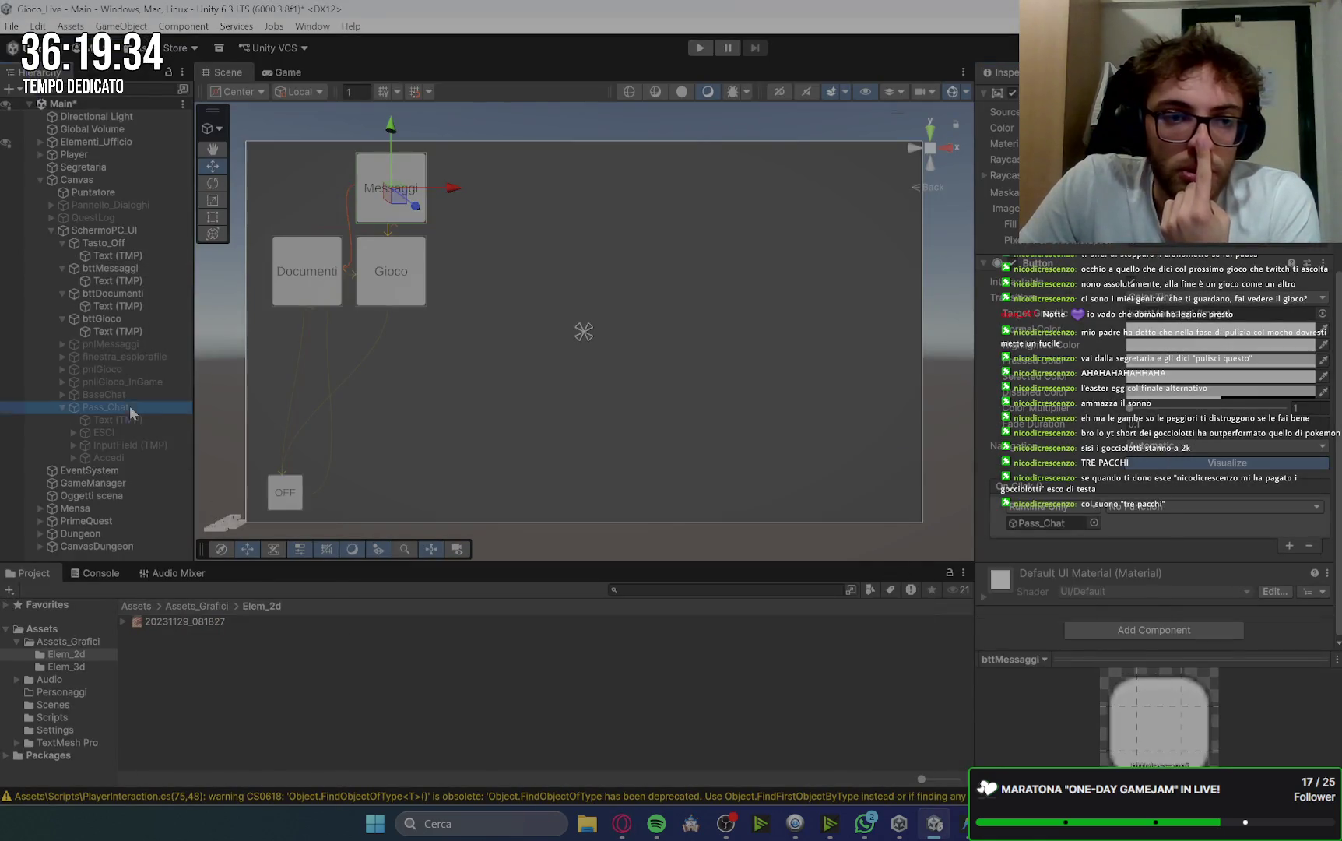
left_click(1143, 616)
type("cli")
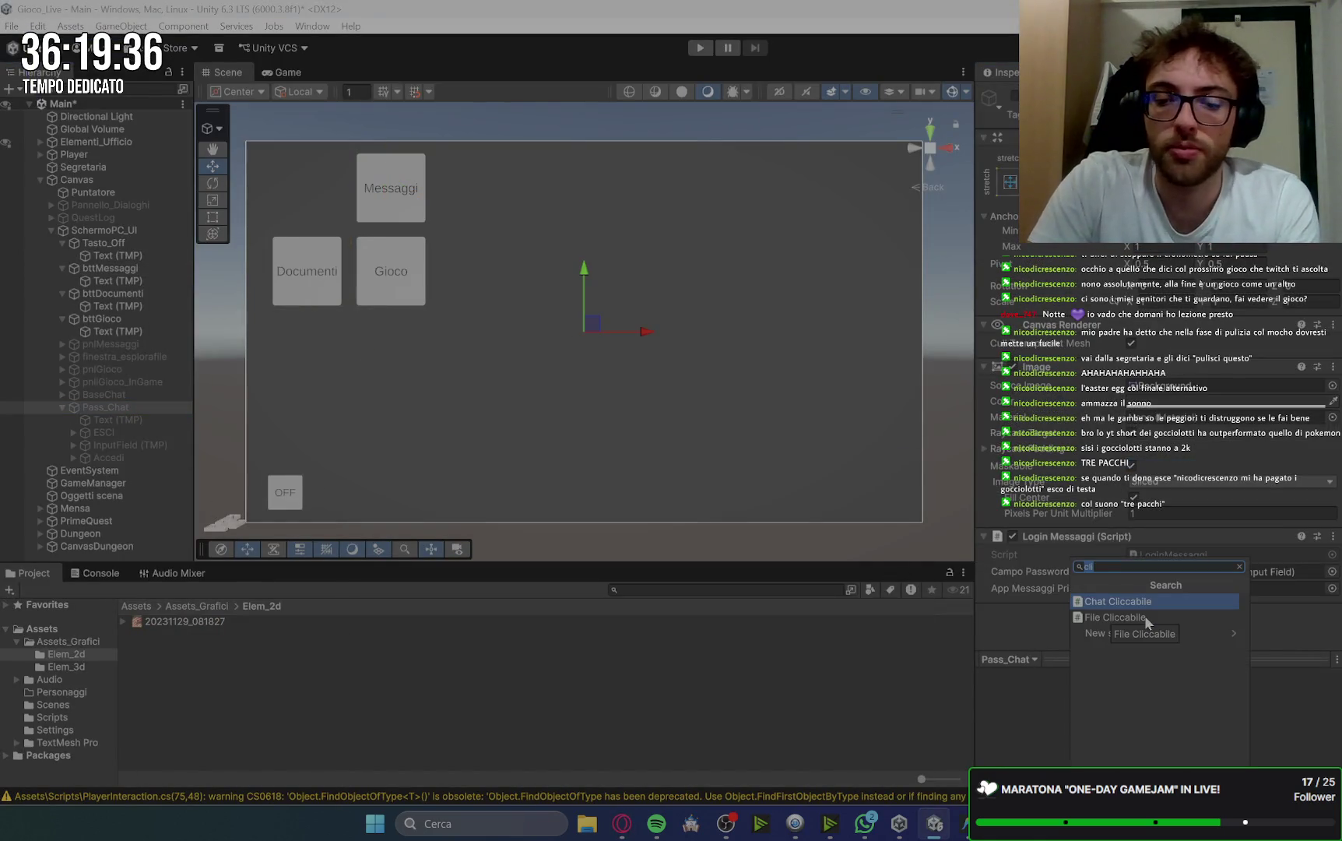
left_click(1136, 601)
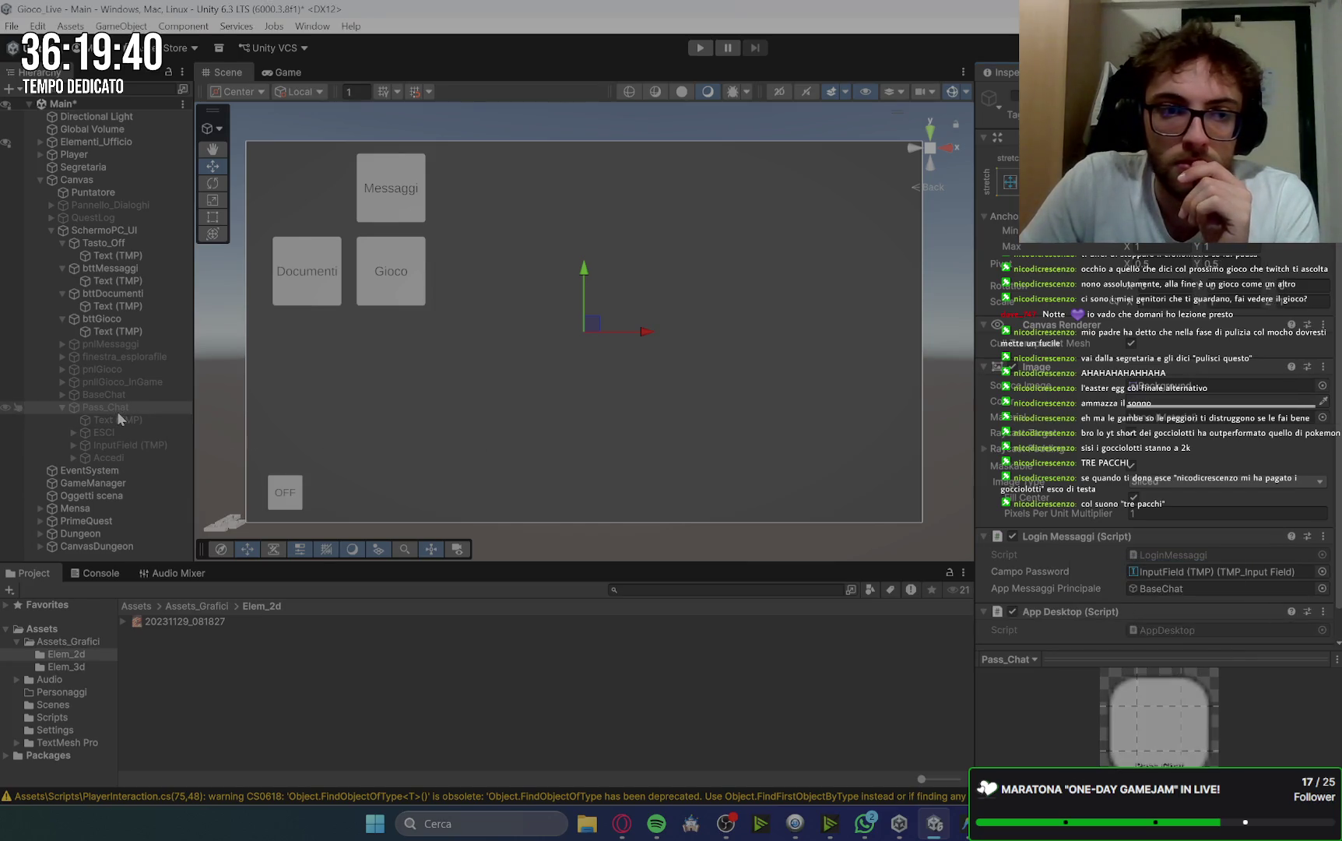
Set the Messaggi button's OnClick function to AppDesktop.ApriApp.
left_click(393, 187)
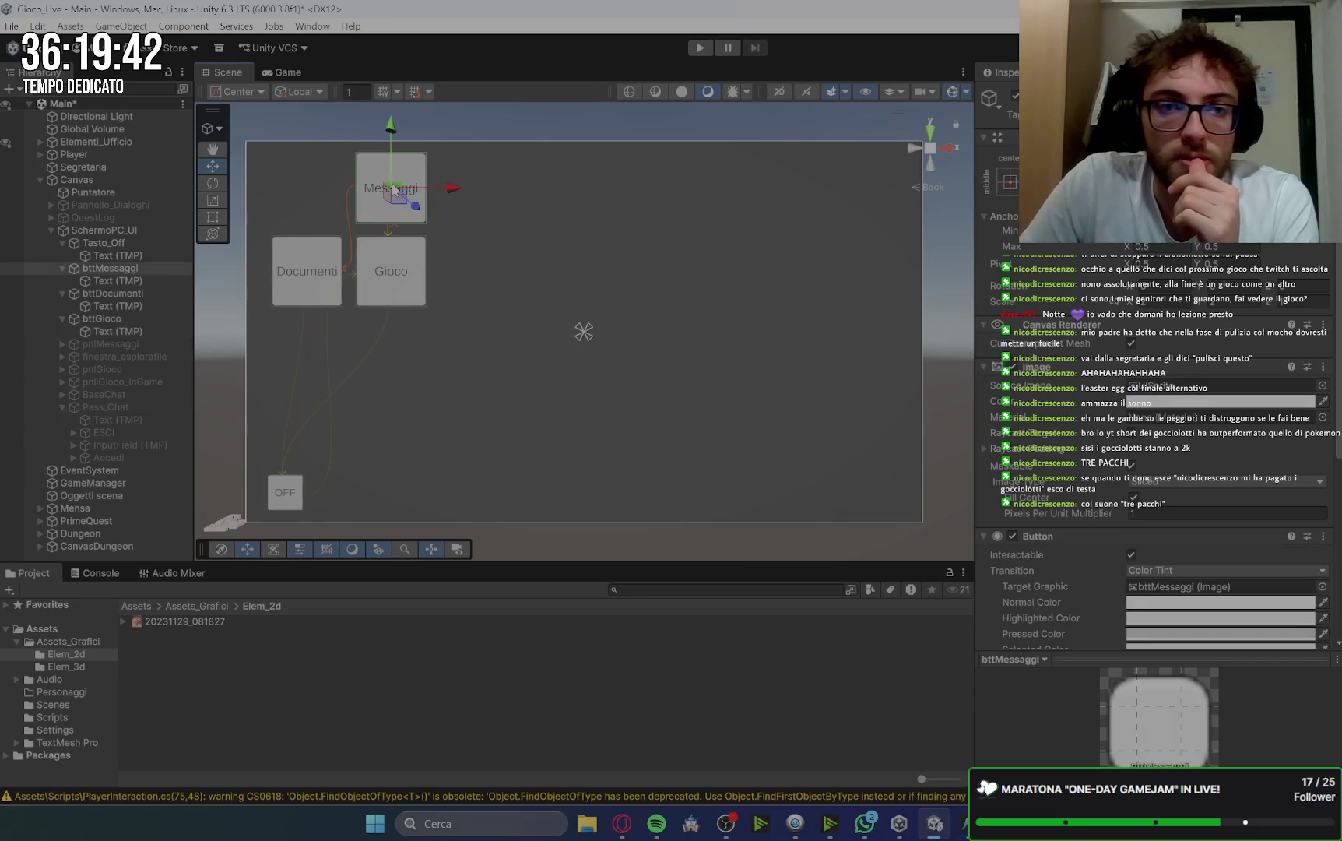
scroll(1088, 507, "down", 5)
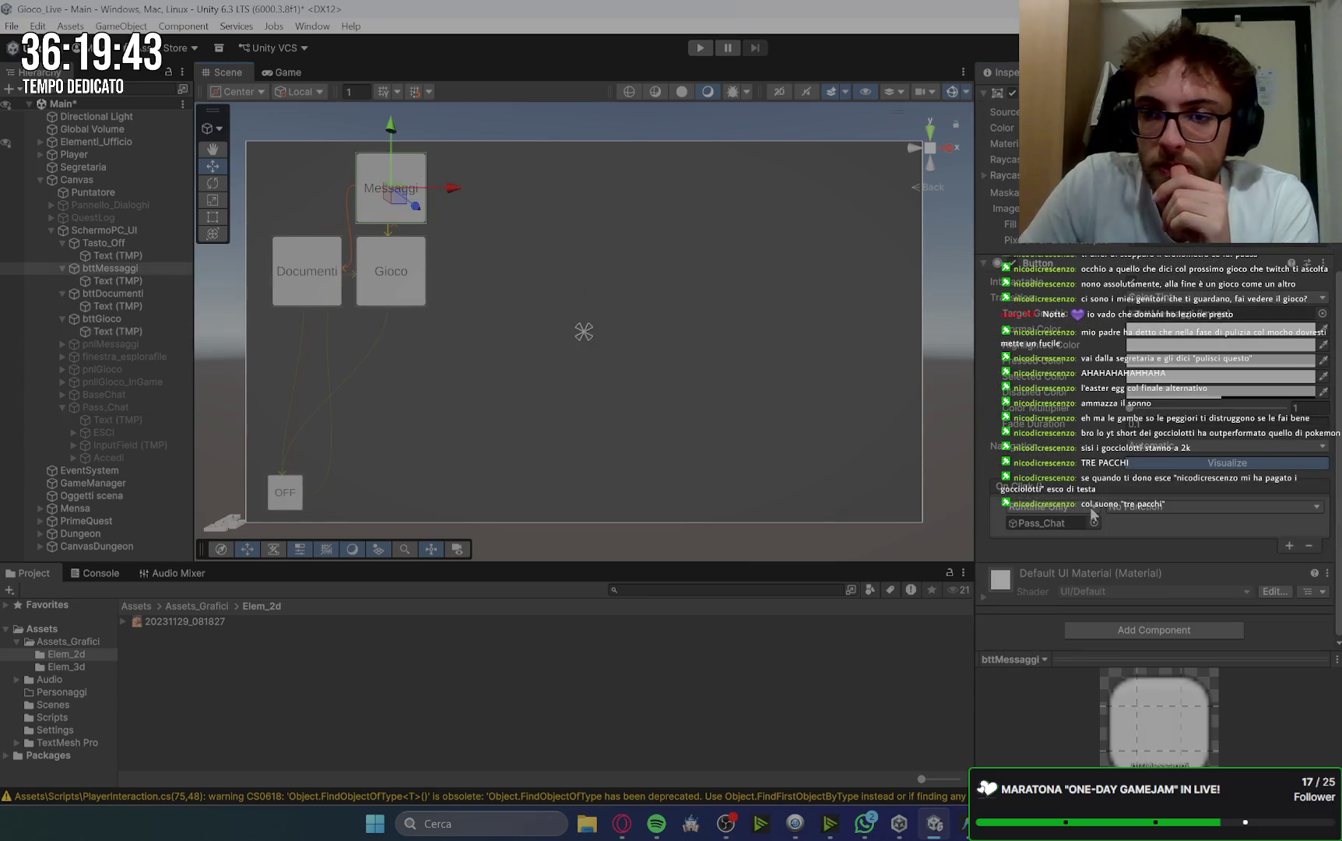
left_click(1151, 508)
mouse_move(1159, 642)
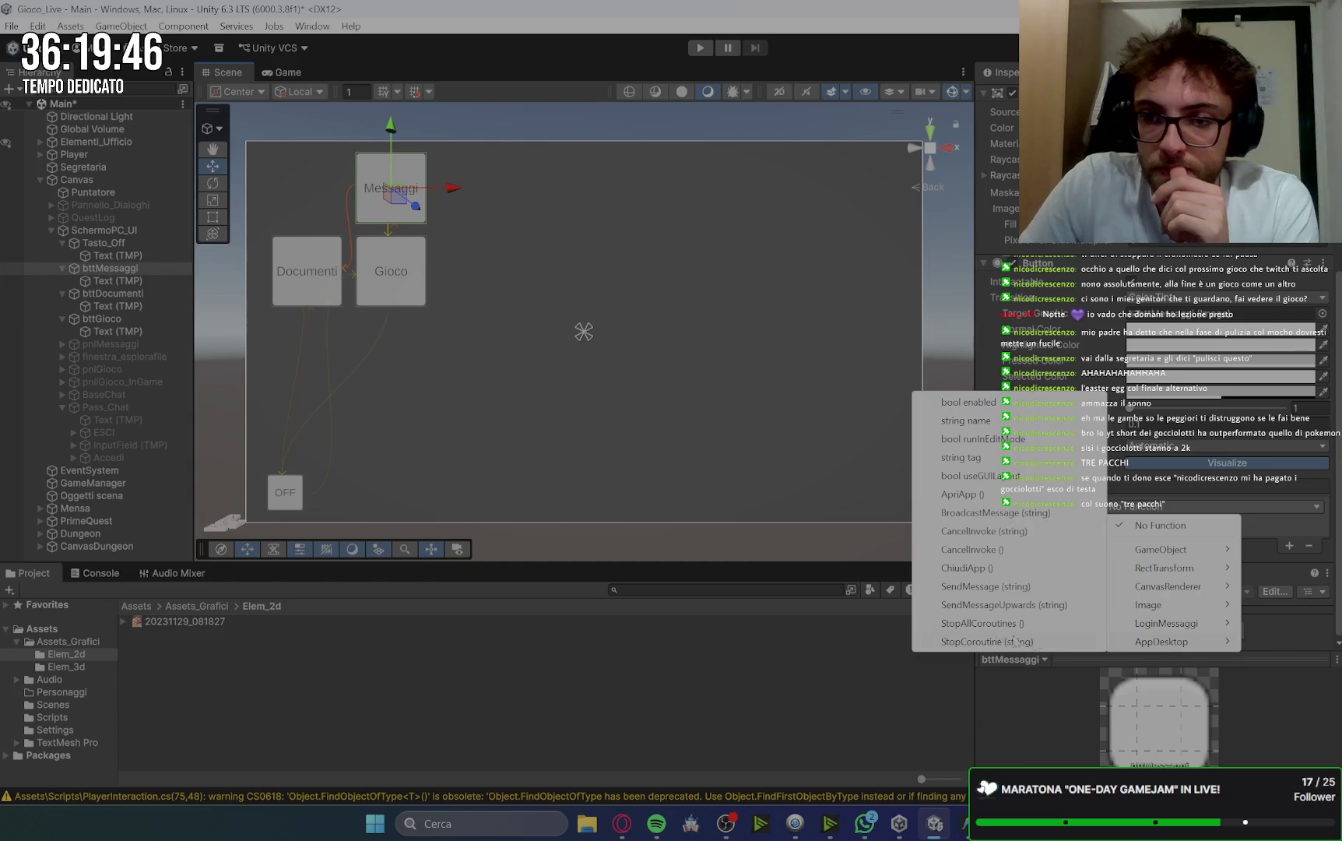
left_click(973, 495)
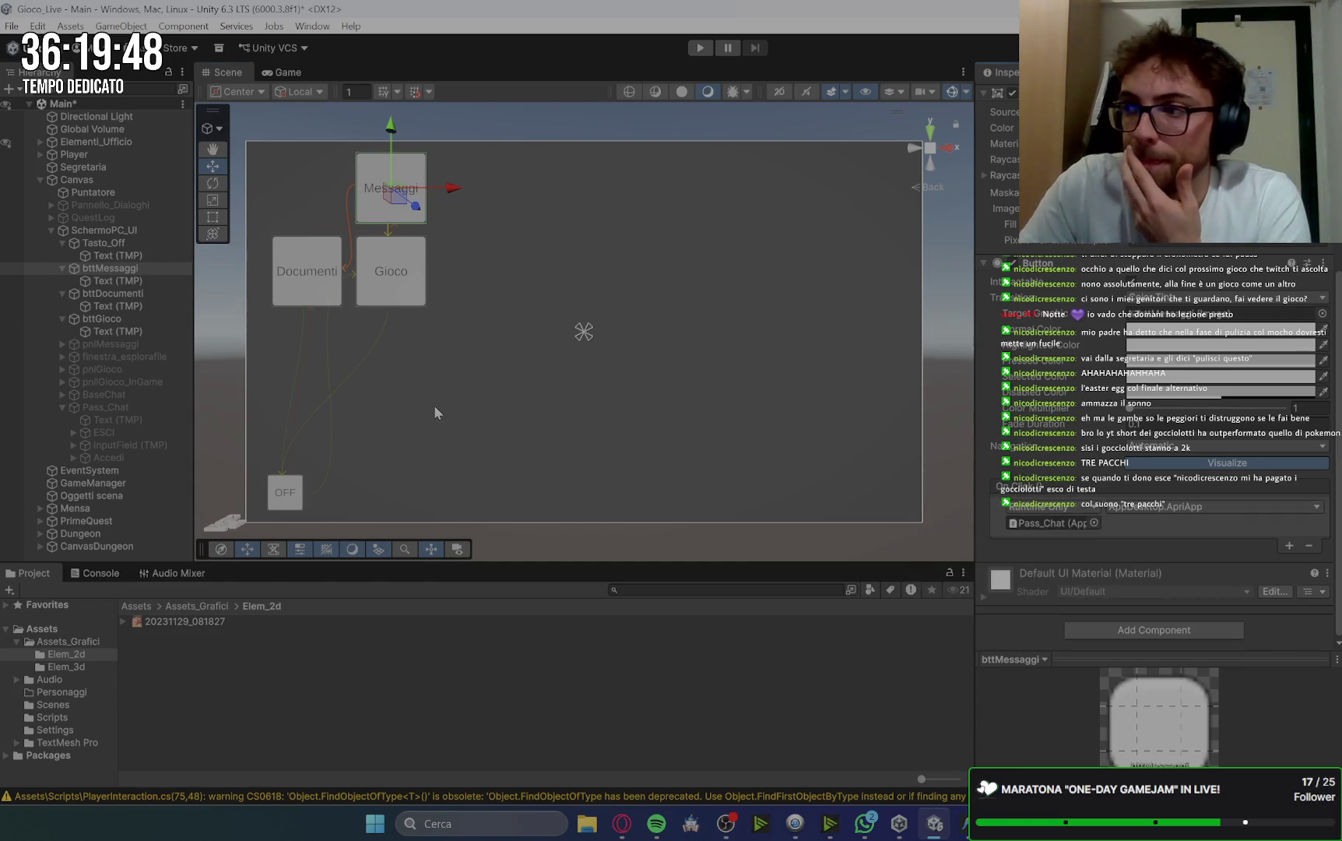
left_click(622, 822)
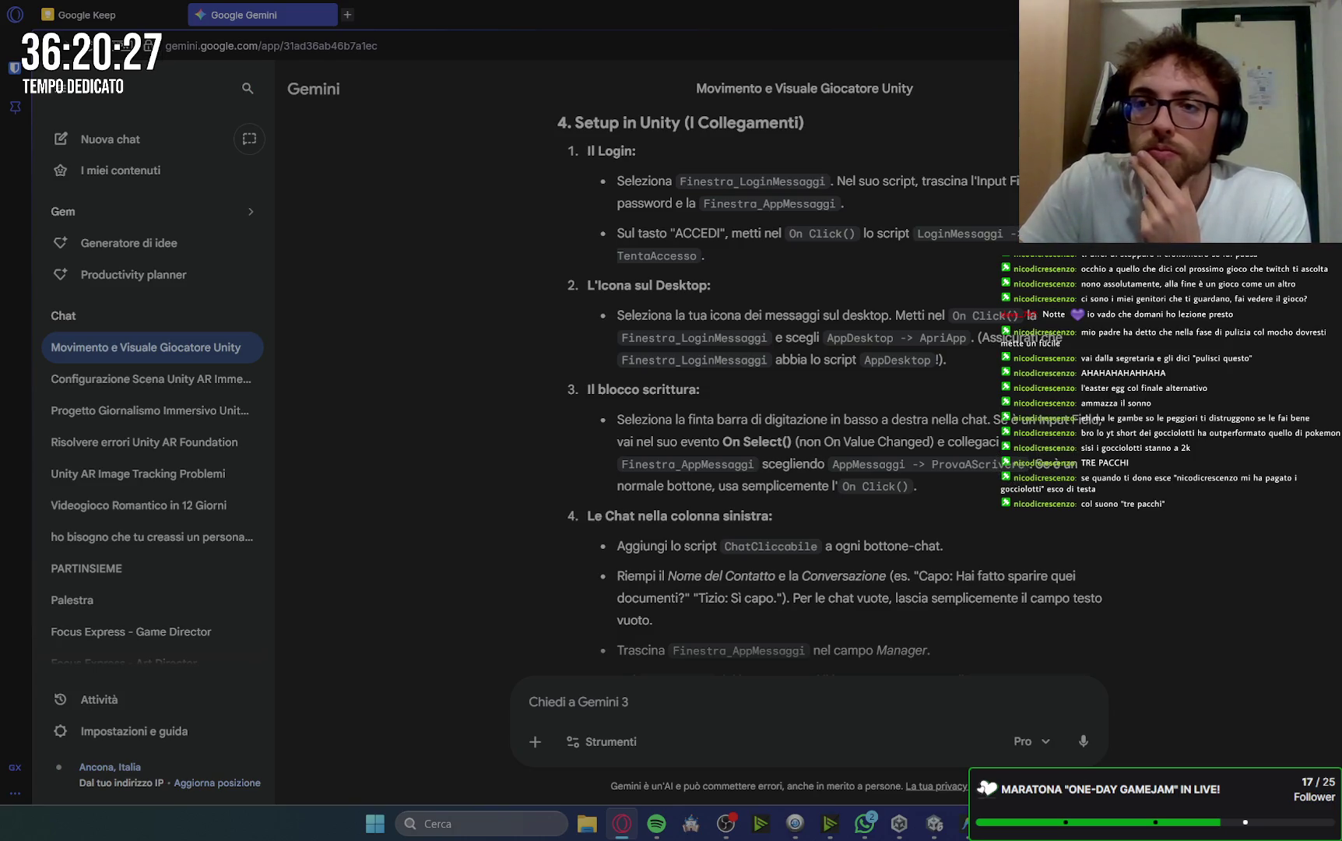
Enable the BaseChat chat window and expand its child objects.
key("alt+Tab")
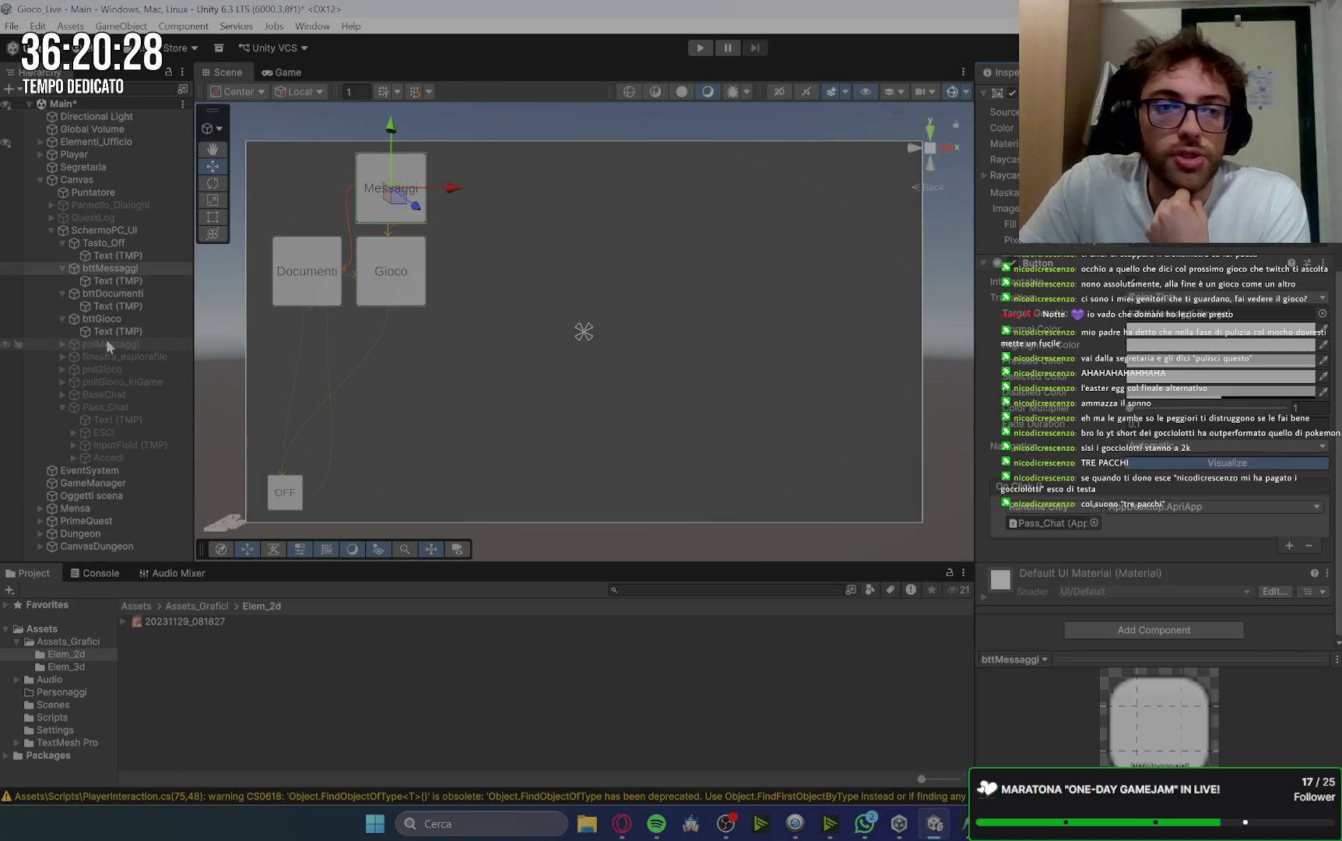
left_click(113, 395)
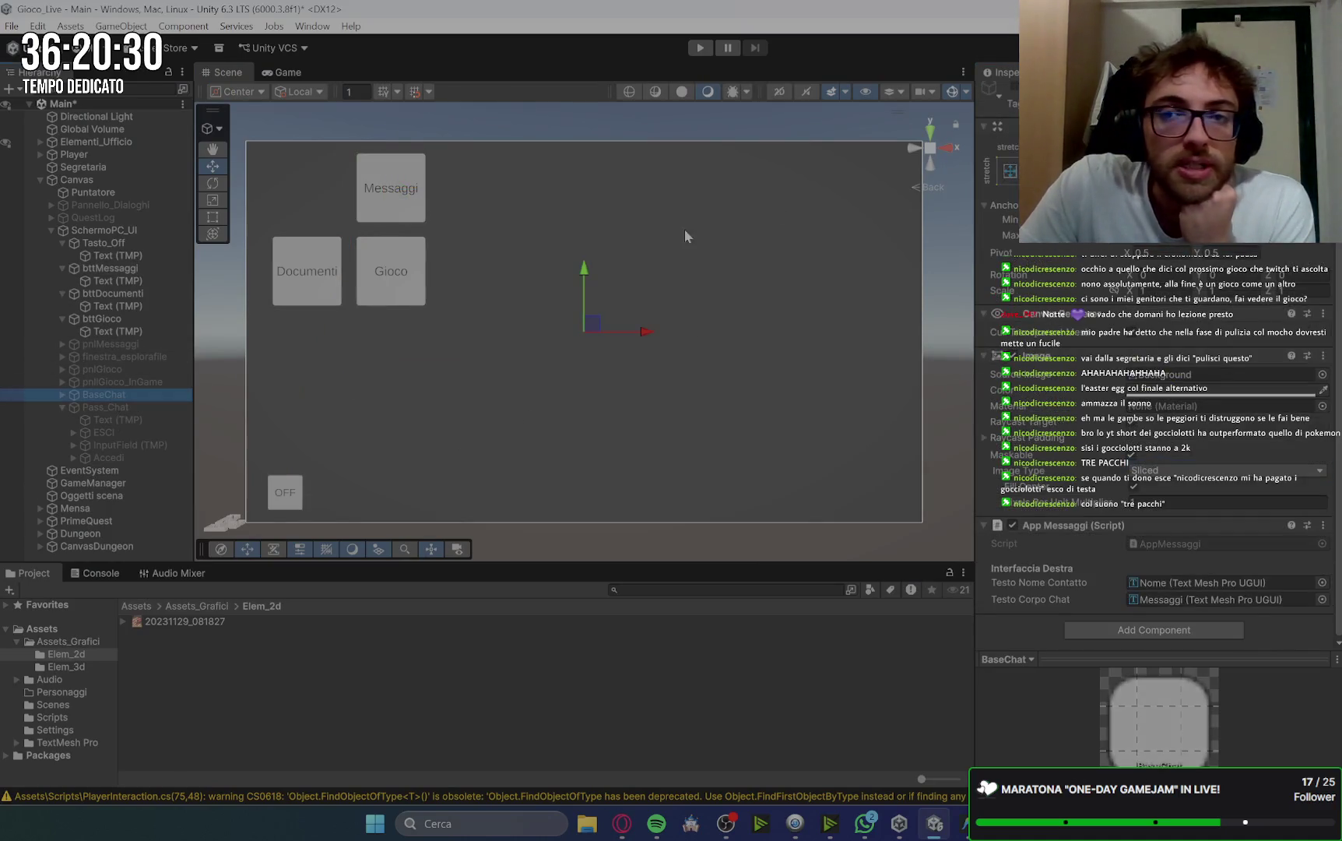
left_click(1014, 86)
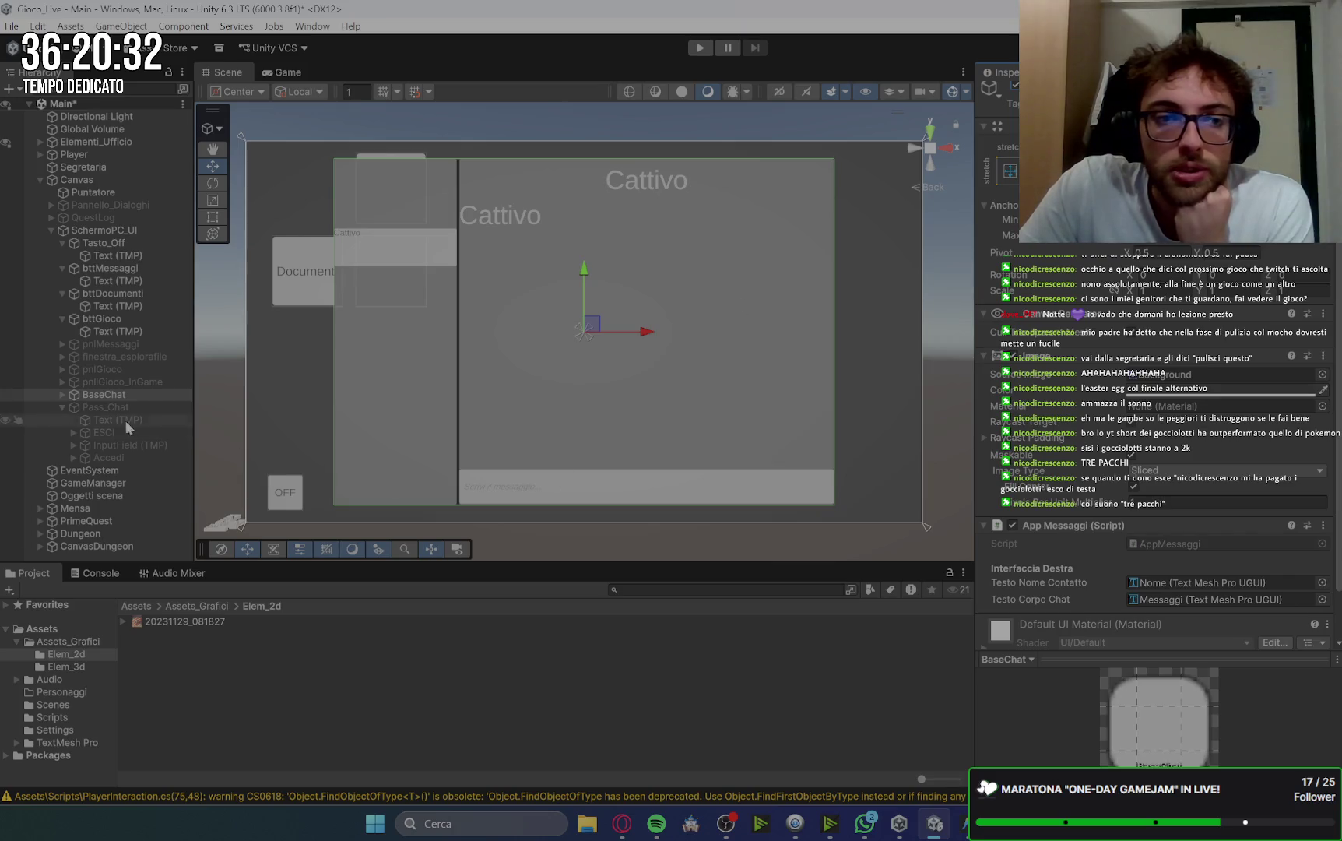
left_click(61, 394)
Add an OnClick entry to Barra scrittura targeting BaseChat with AppMessaggi.ProvaAScrivere.
left_click(134, 471)
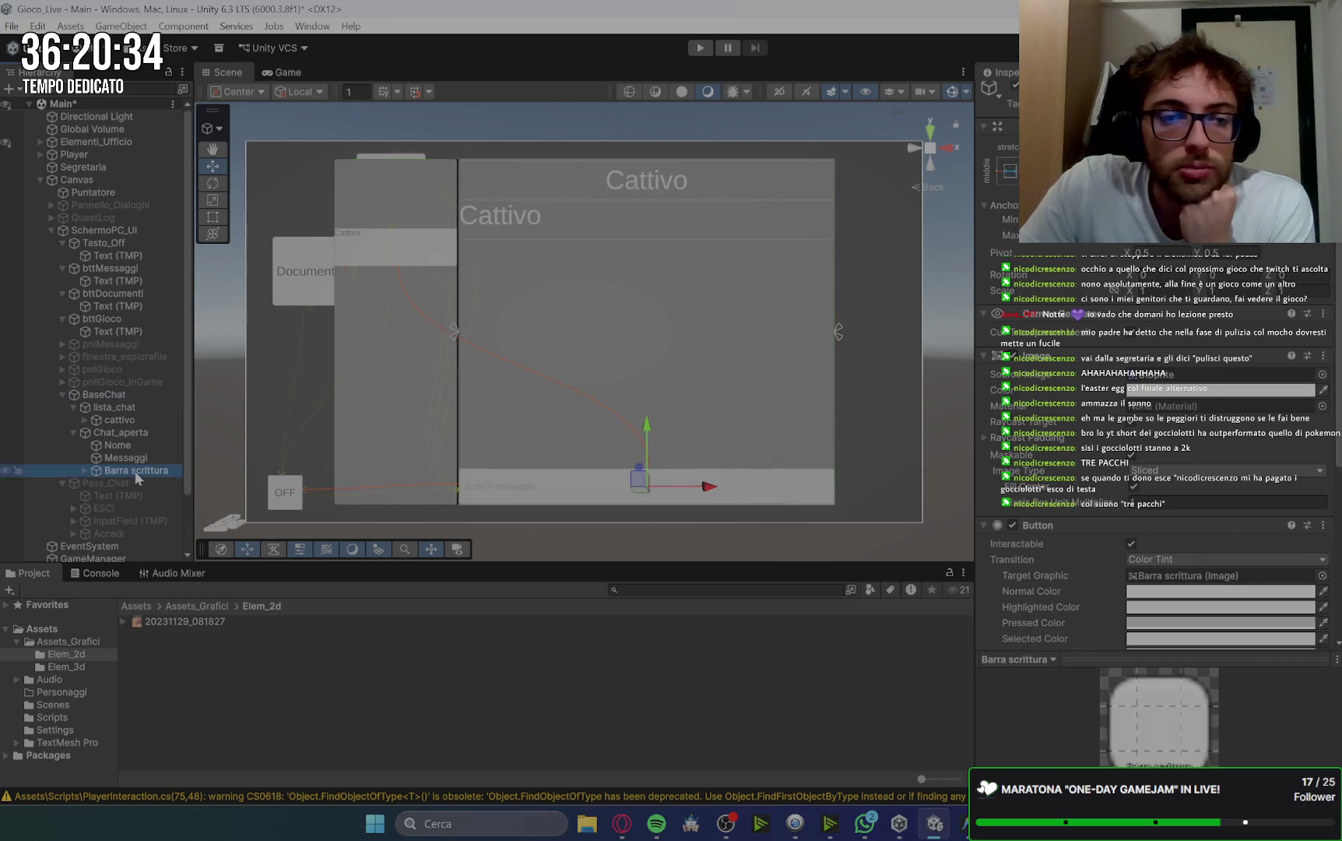
scroll(1028, 428, "down", 5)
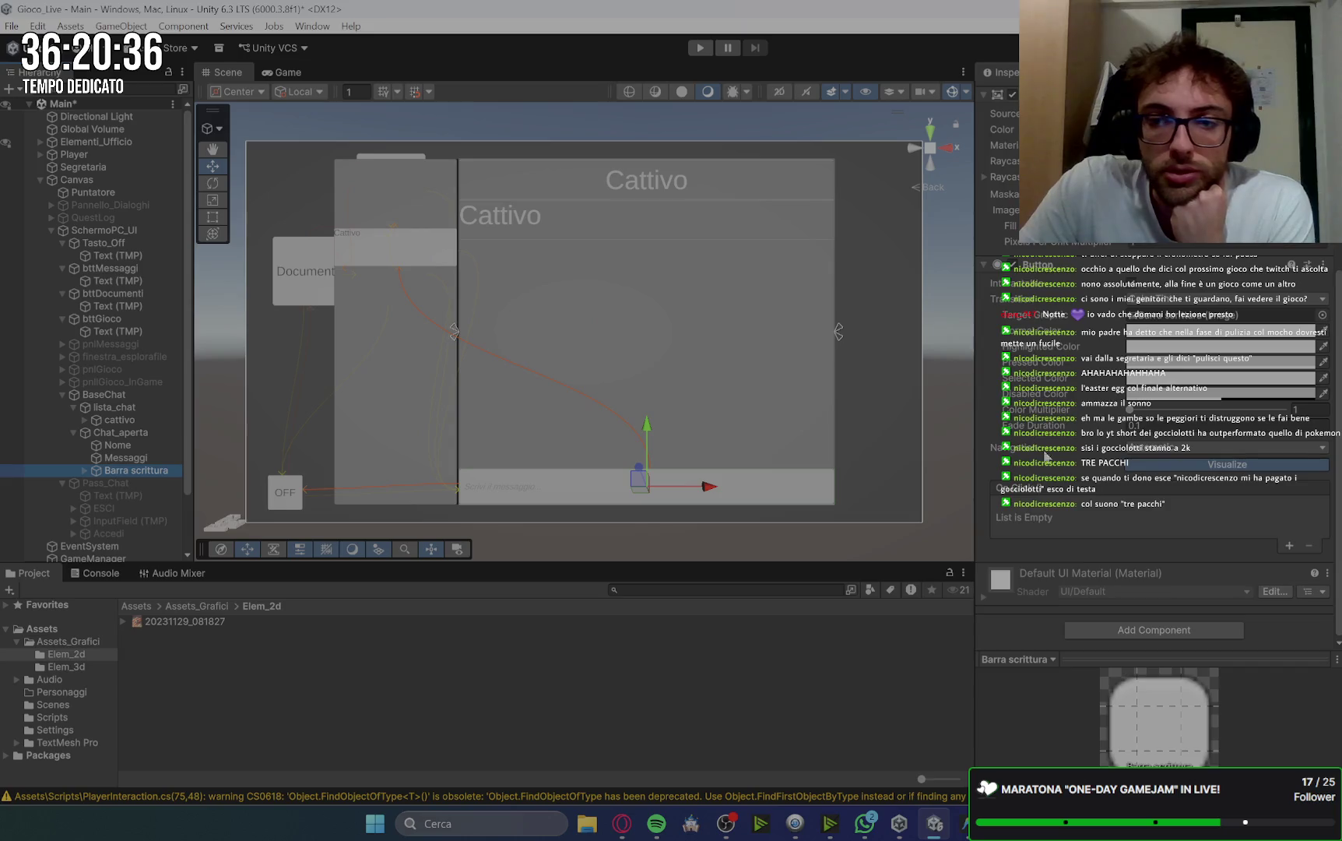
left_click(1288, 547)
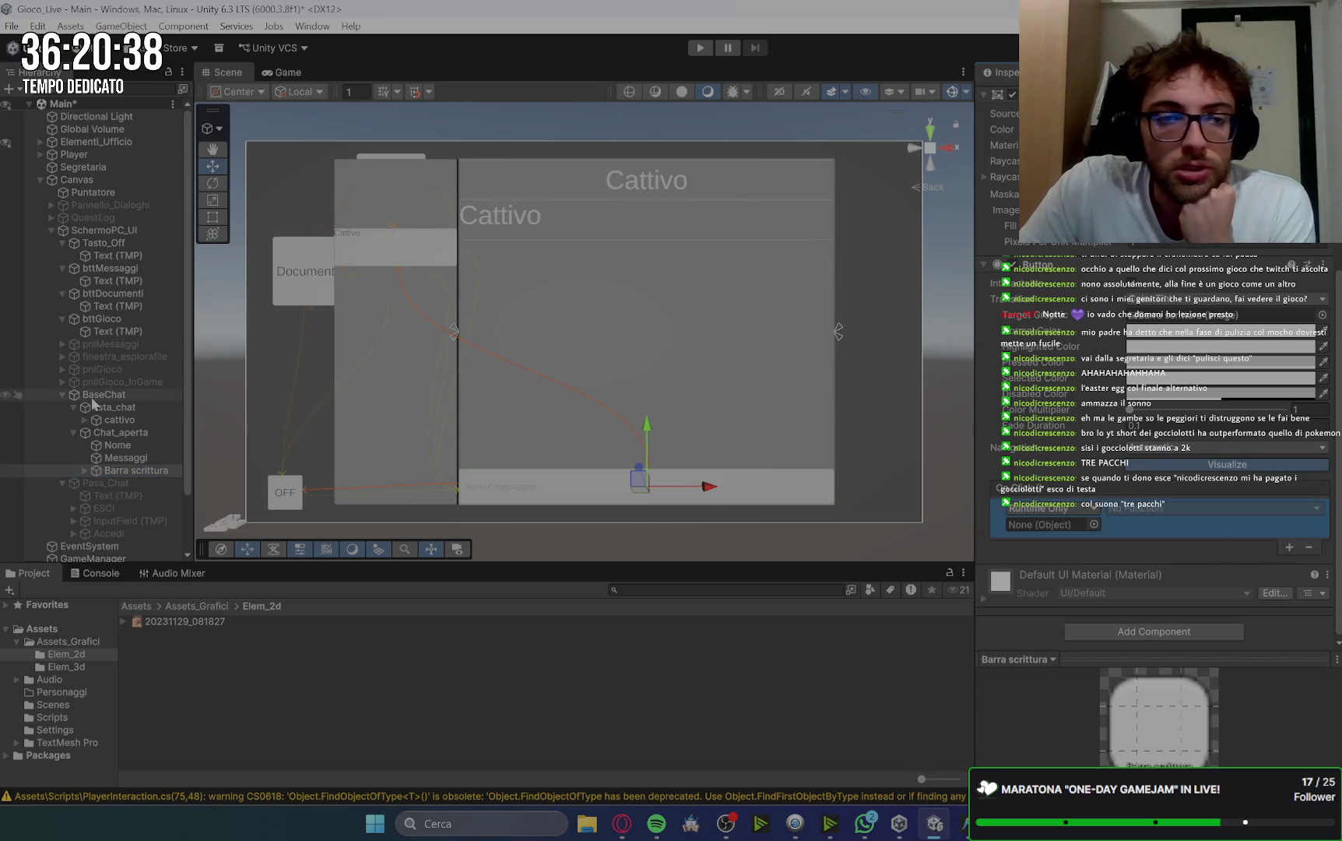
left_click_drag(92, 395, 1043, 525)
left_click(1158, 508)
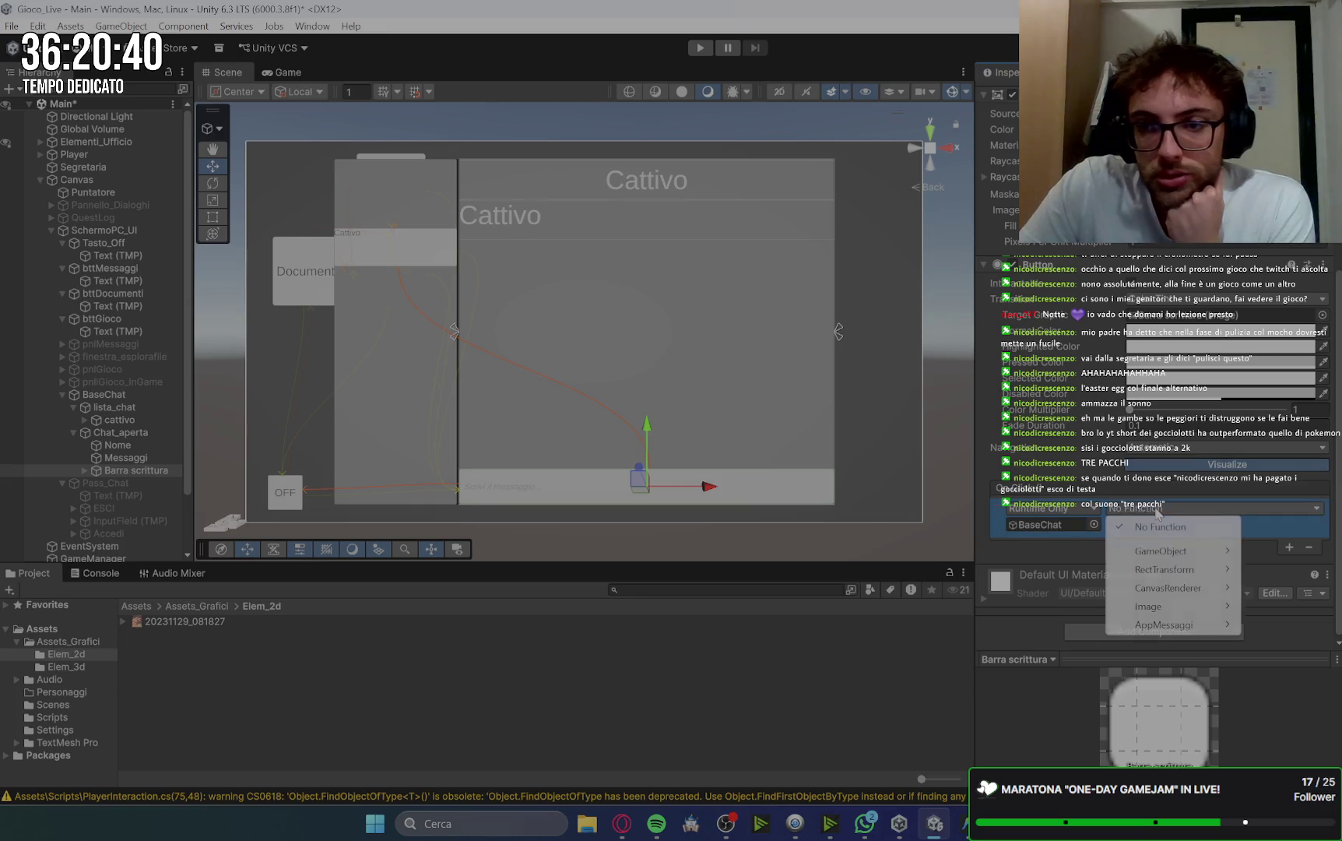
mouse_move(1166, 632)
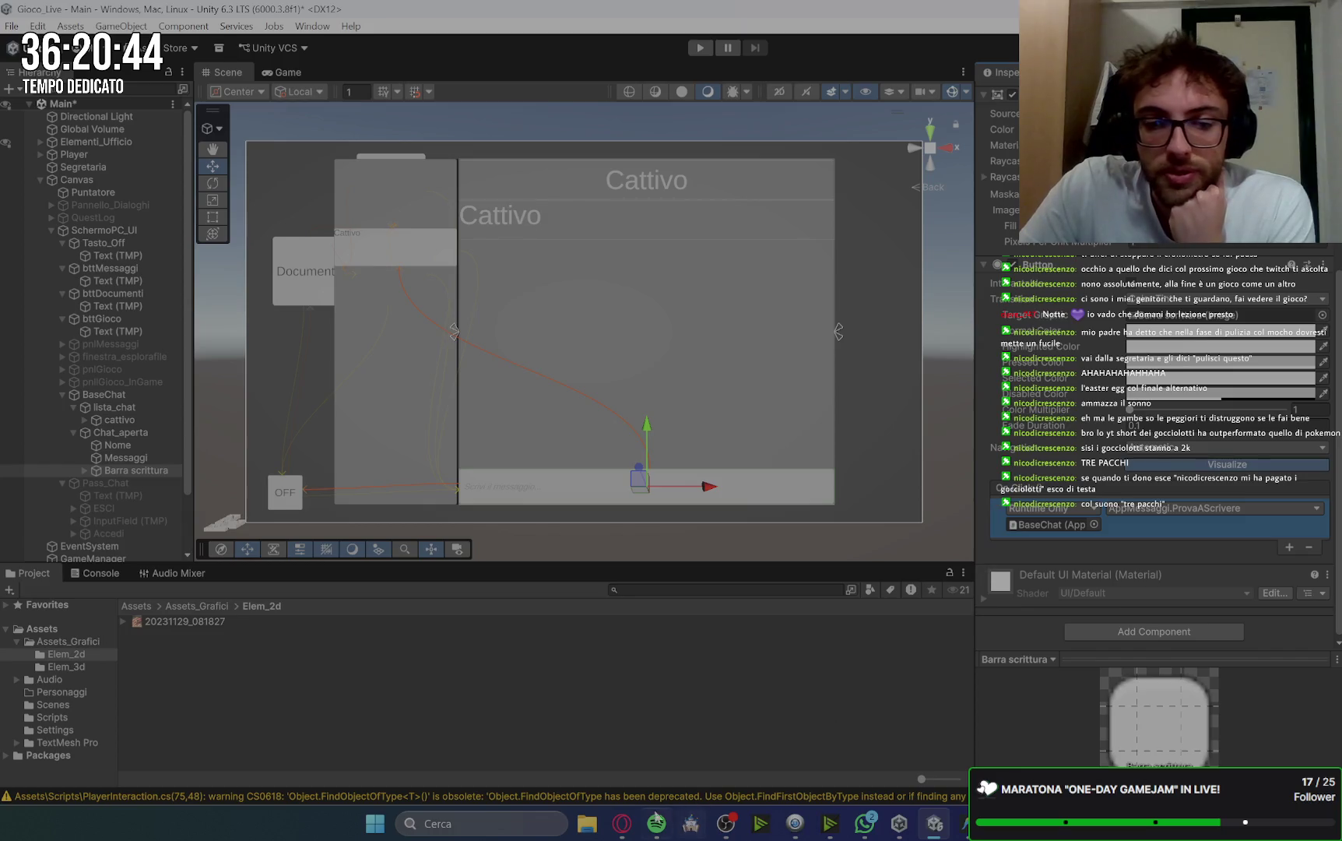
left_click(621, 823)
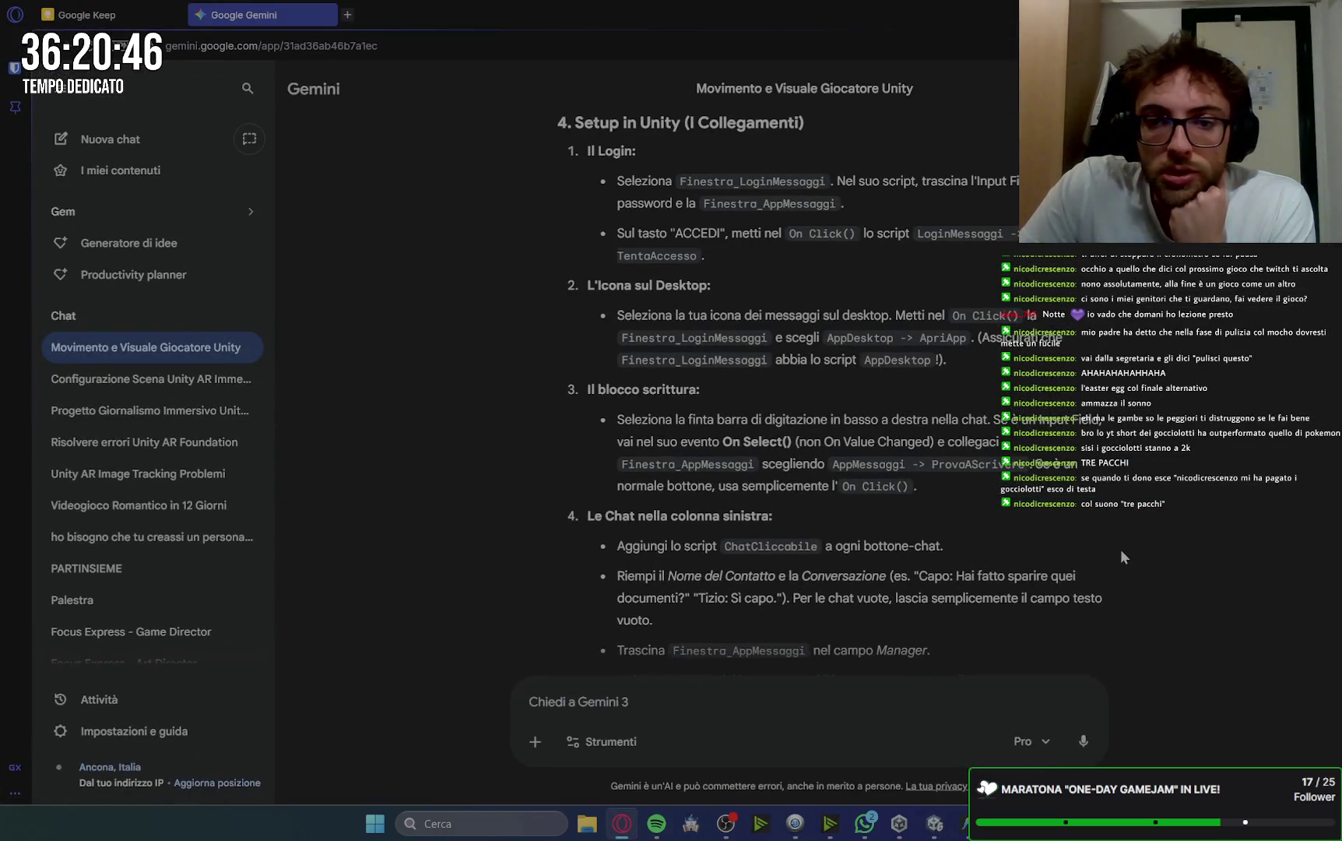
Read Gemini's chat-list and test steps, then go back to Unity.
scroll(1122, 547, "down", 1)
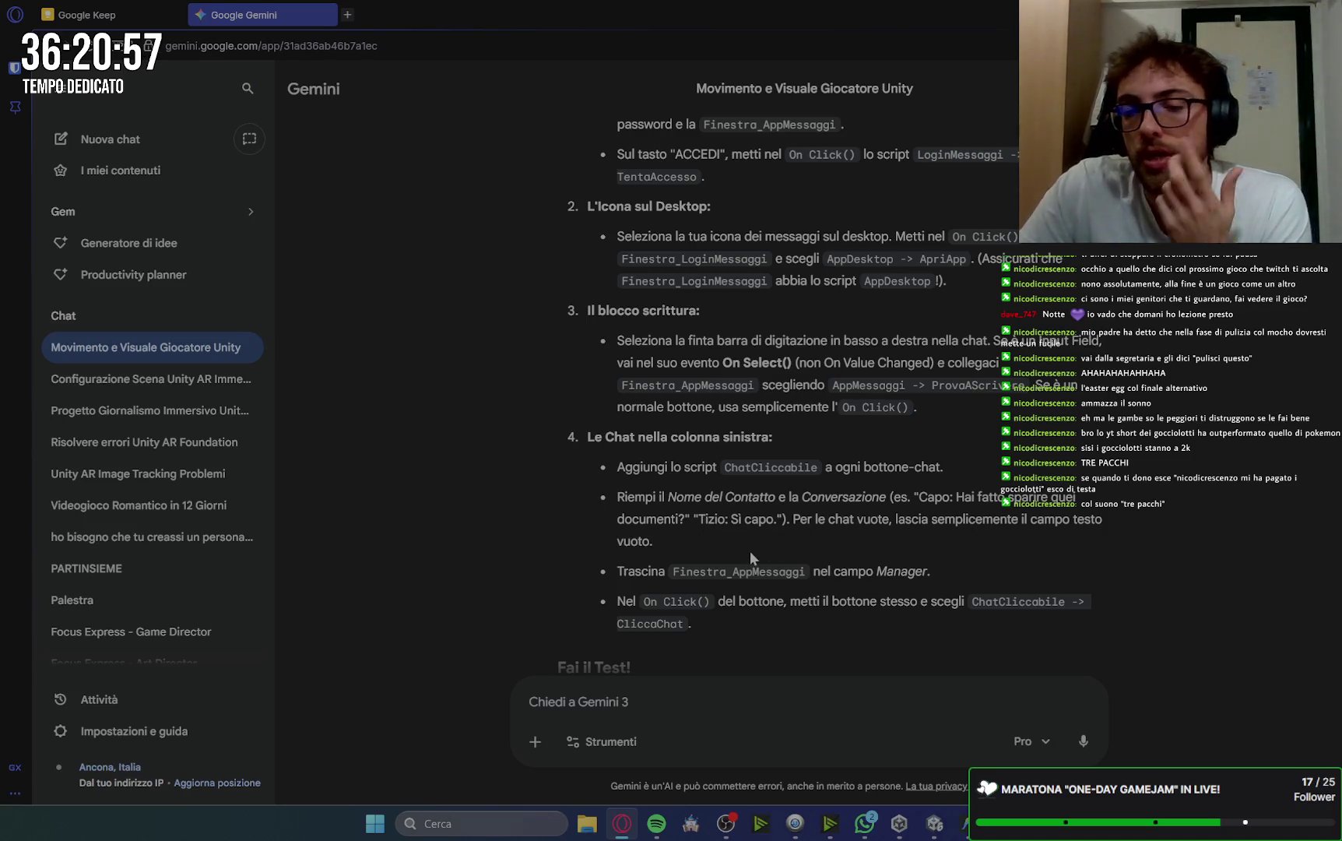
scroll(1040, 572, "down", 1)
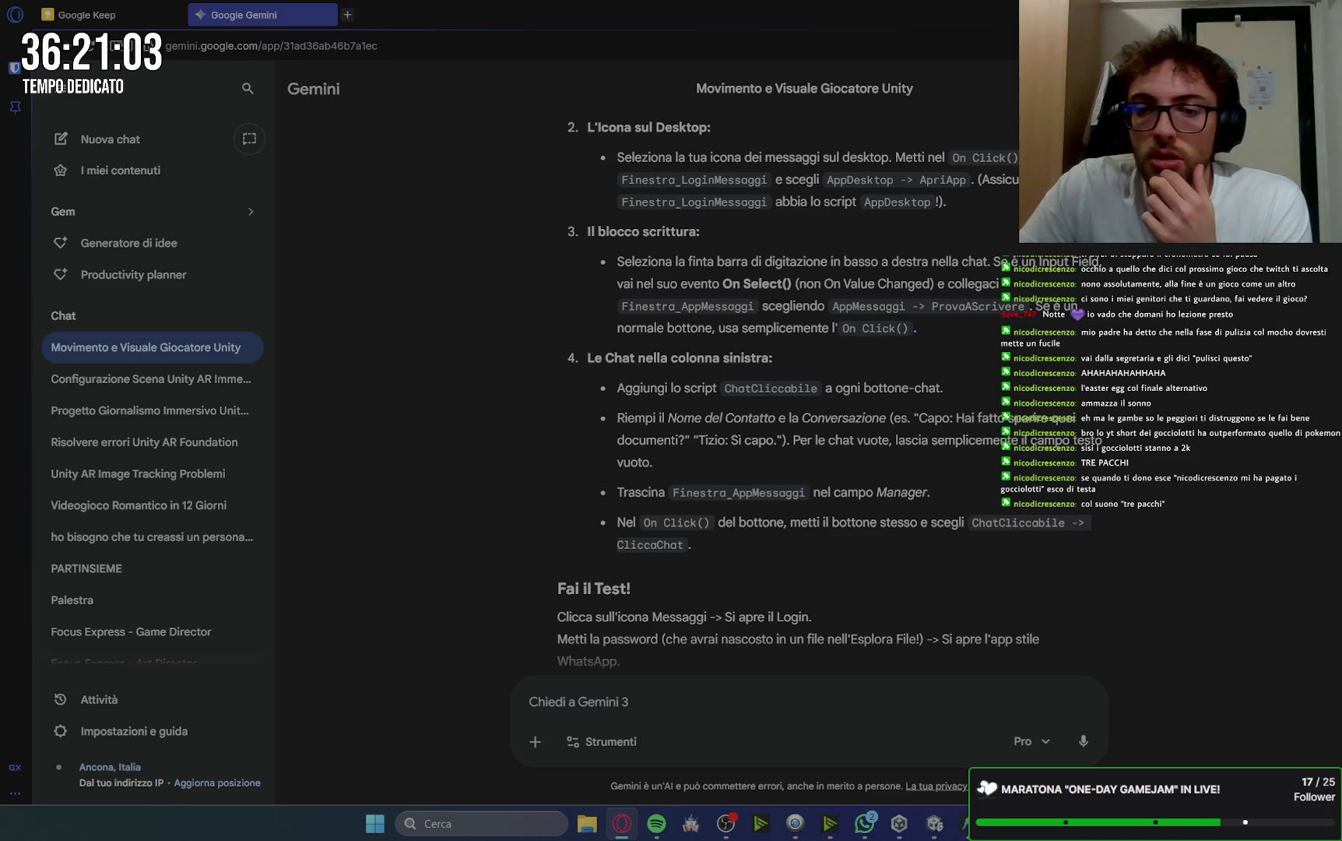
key("alt+Tab")
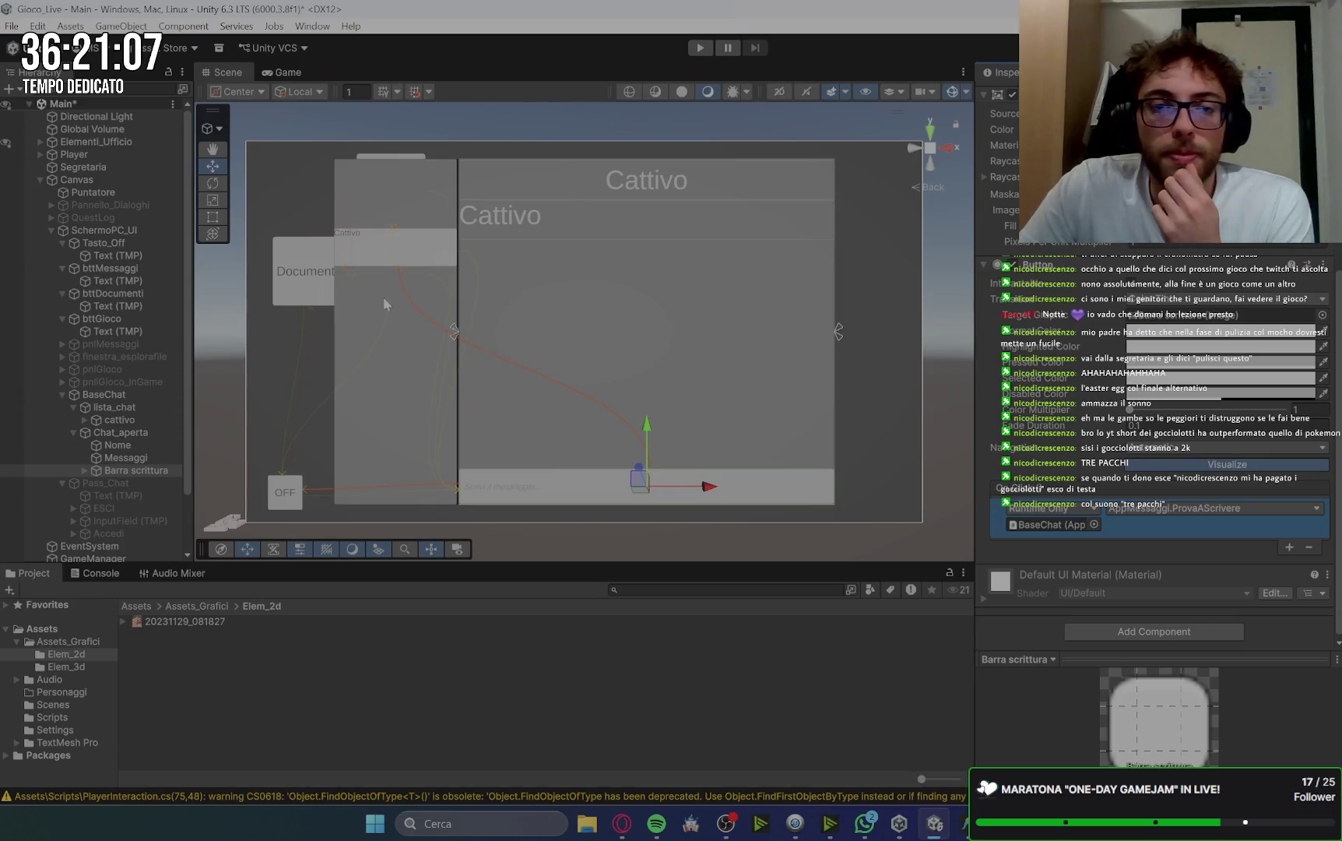
Select the cattivo chat button, glancing at the Gemini instructions.
left_click(362, 251)
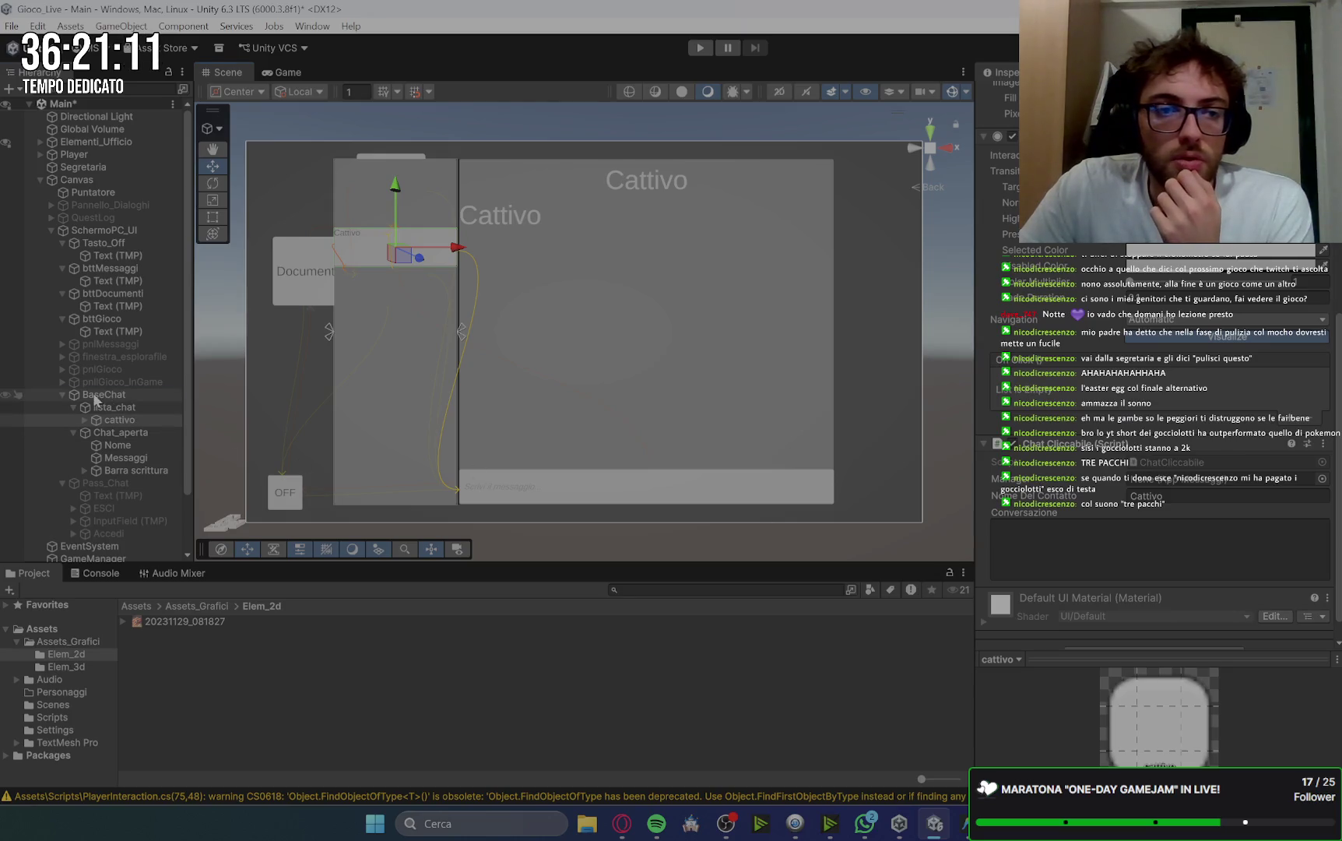
left_click(623, 825)
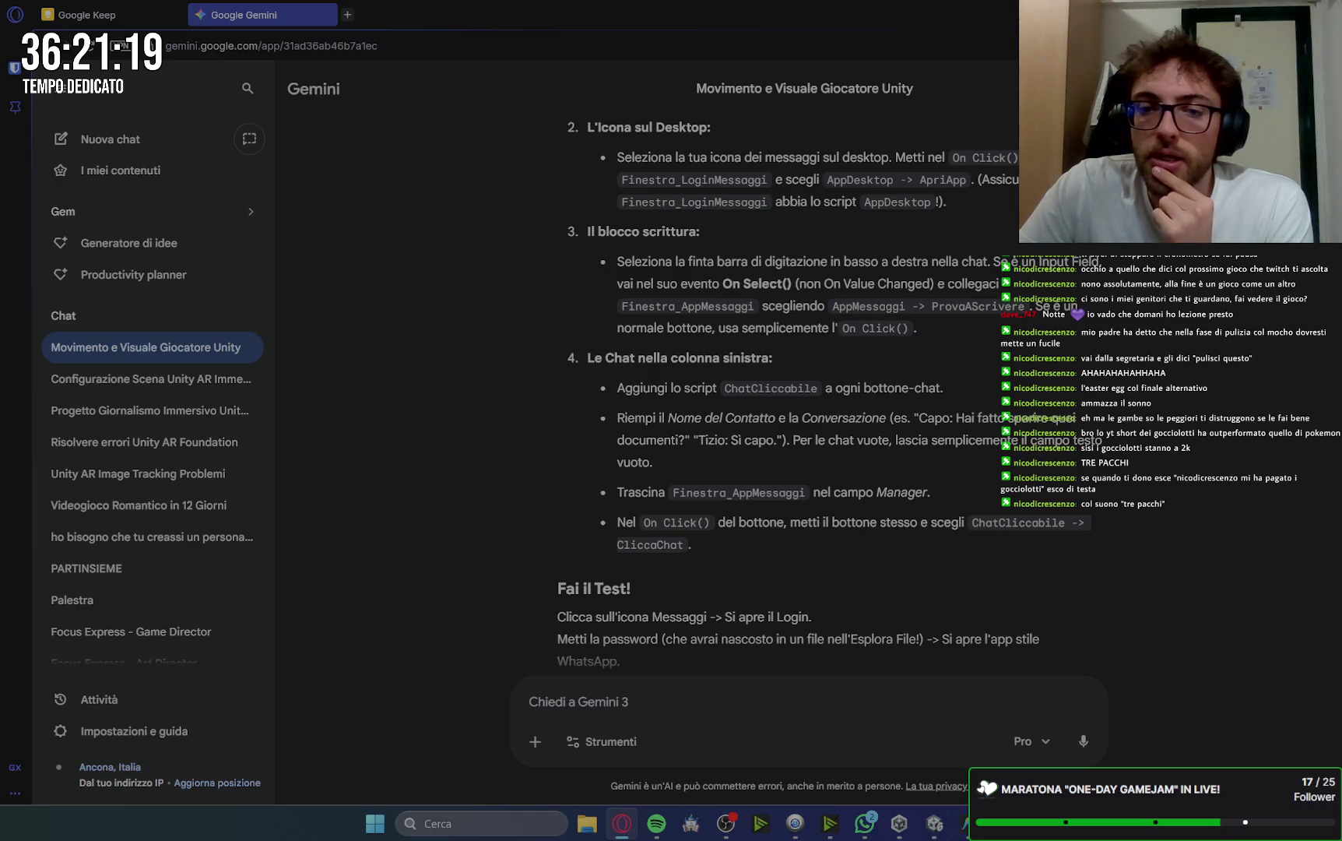
key("super+Down")
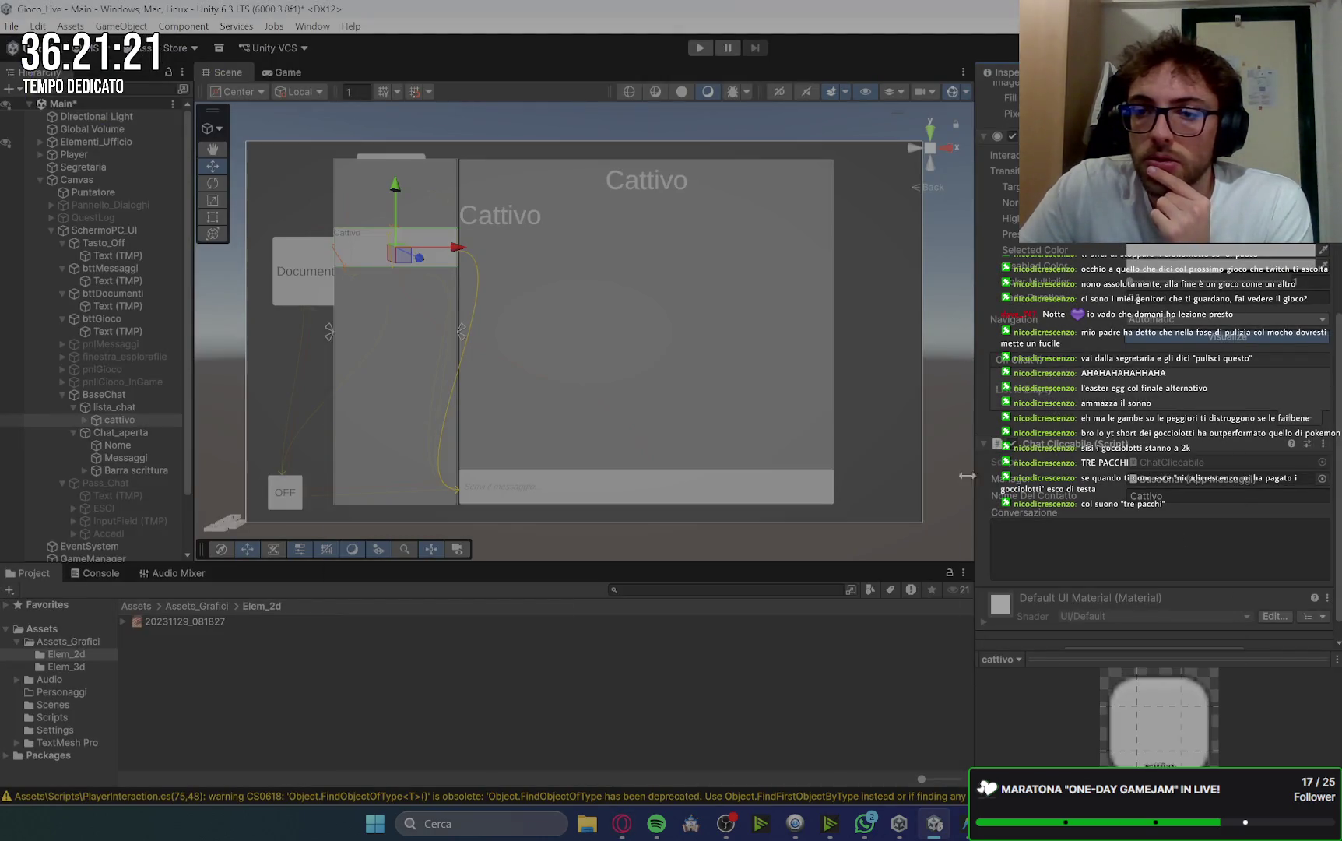
scroll(1051, 514, "down", 1)
Fill cattivo's Conversazione with 'Ciao ciaoTu: ffdfadfa' and add an empty OnClick entry.
left_click(1052, 516)
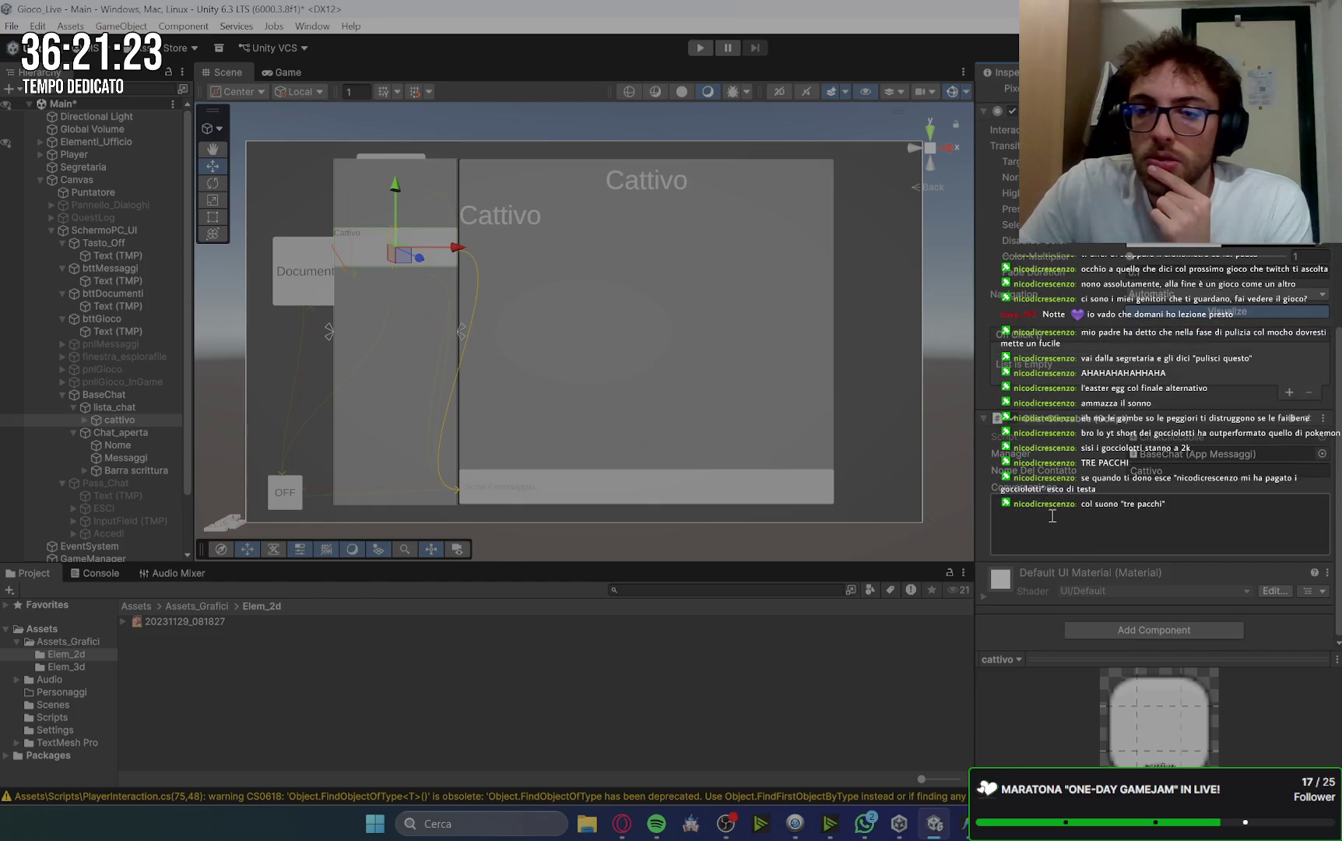
type("C")
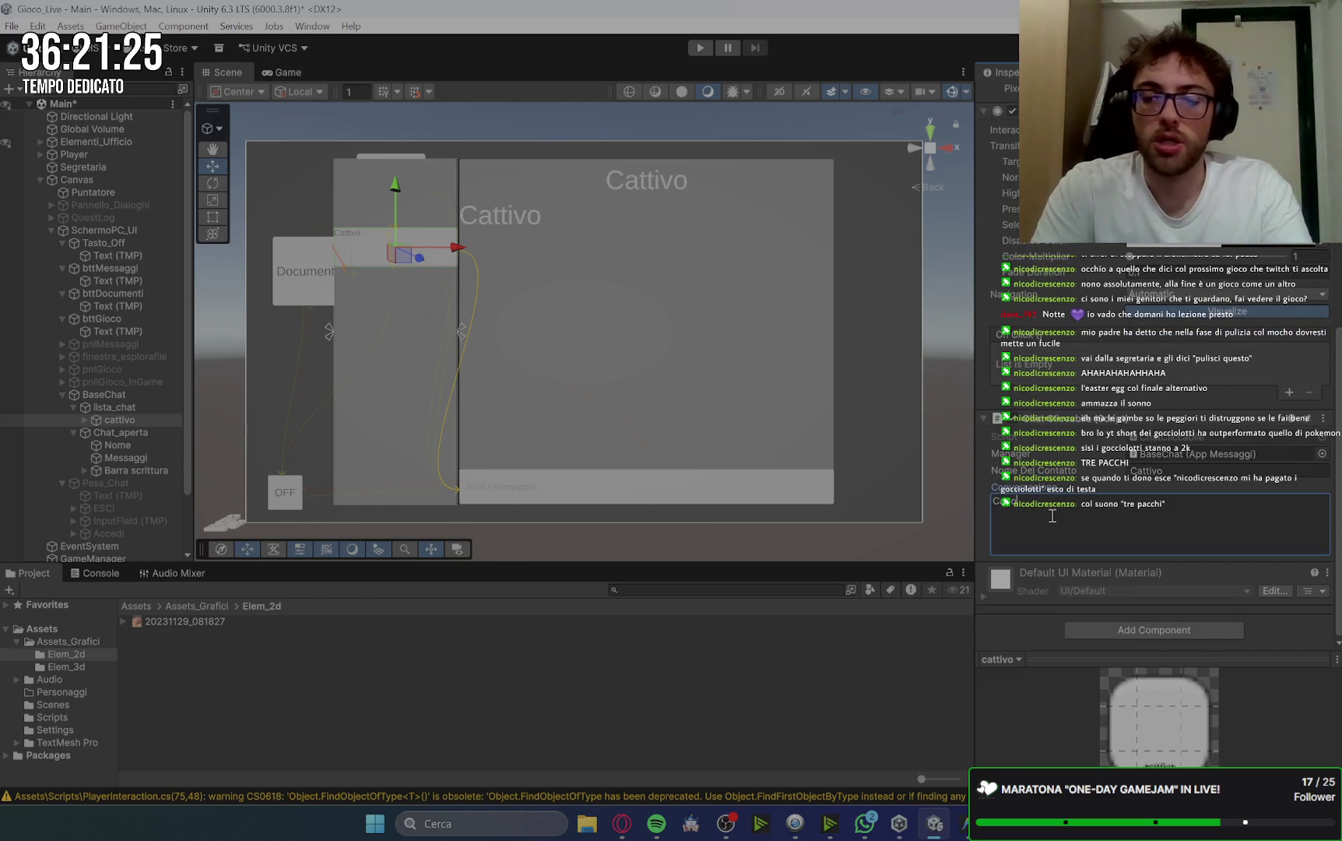
type("iao ciao")
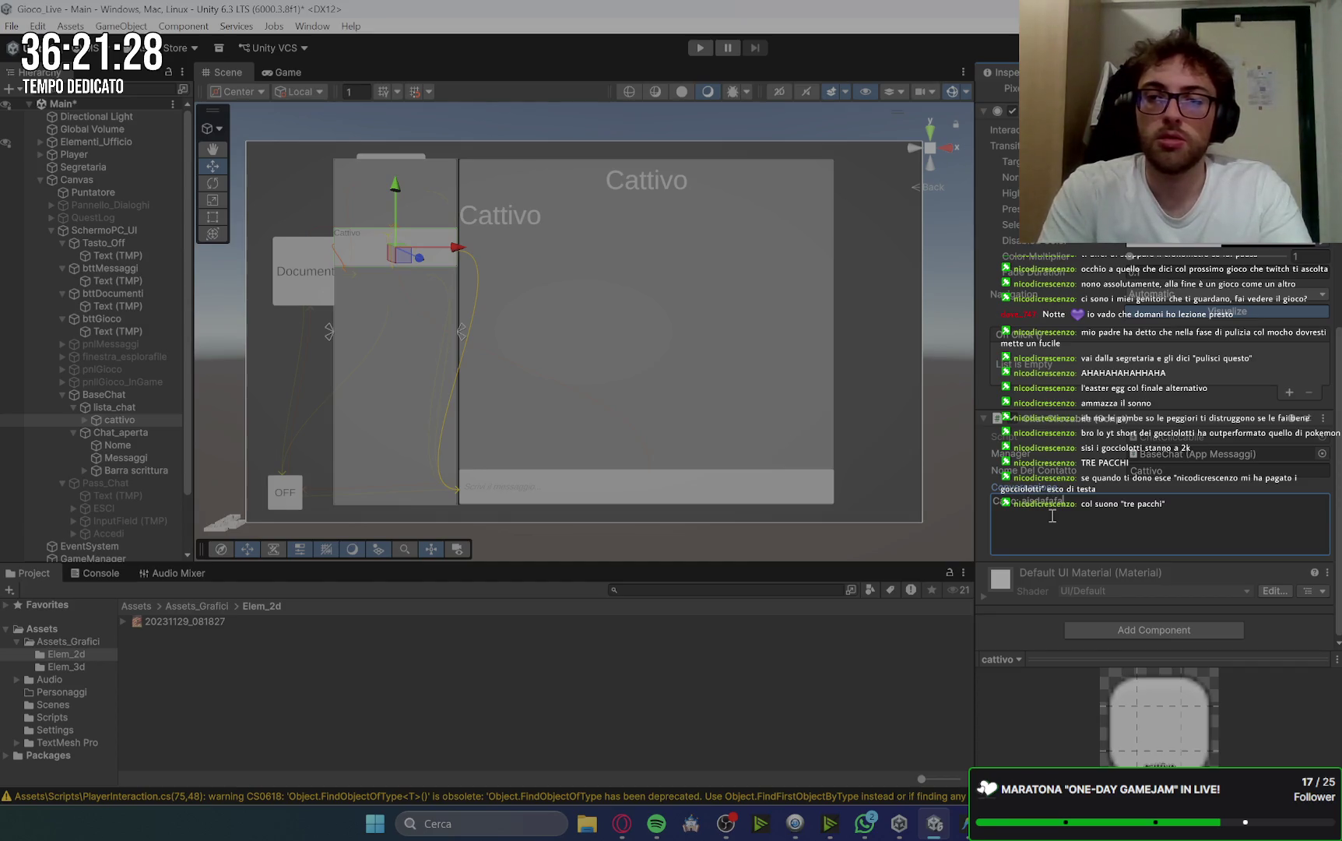
type("T")
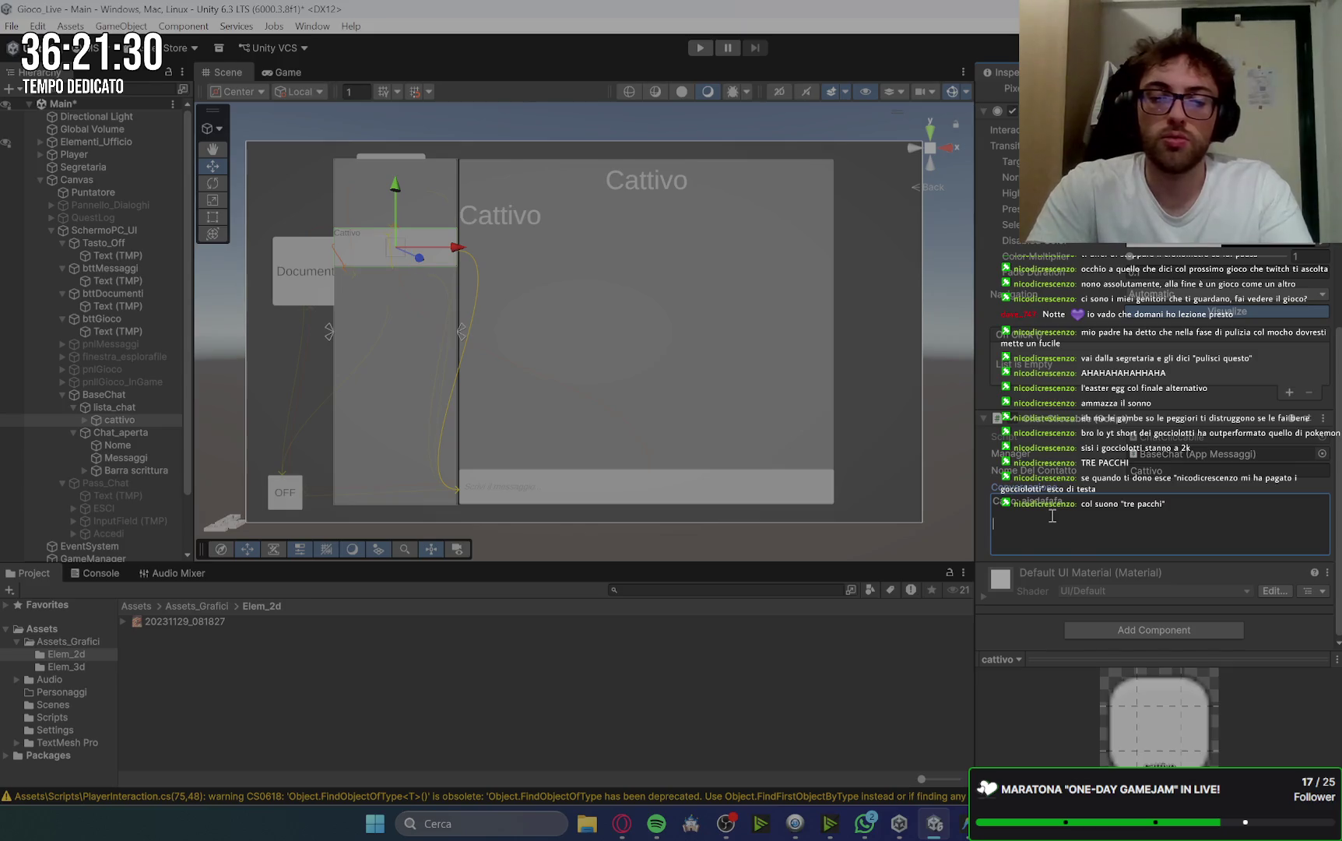
type("u")
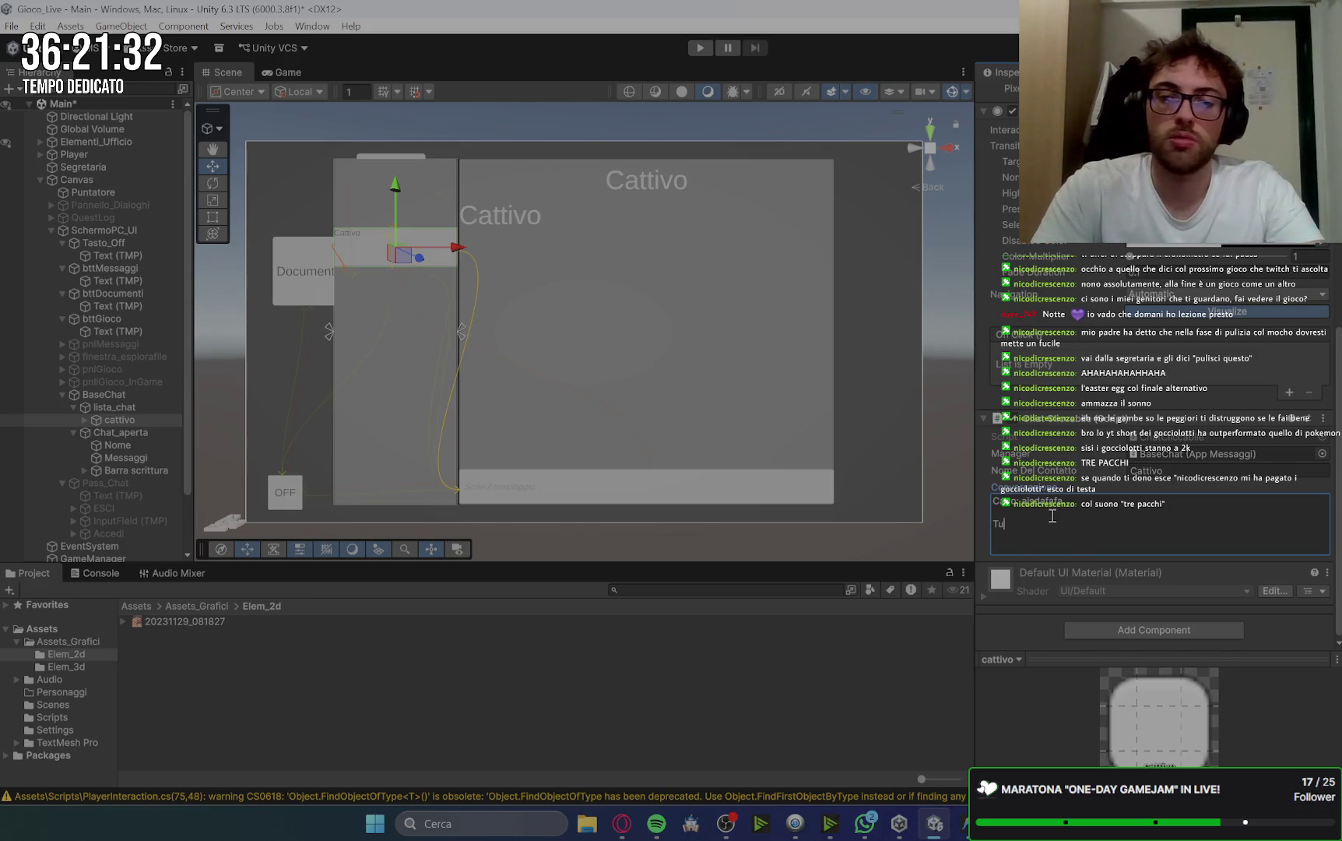
type(": ffdfadfa")
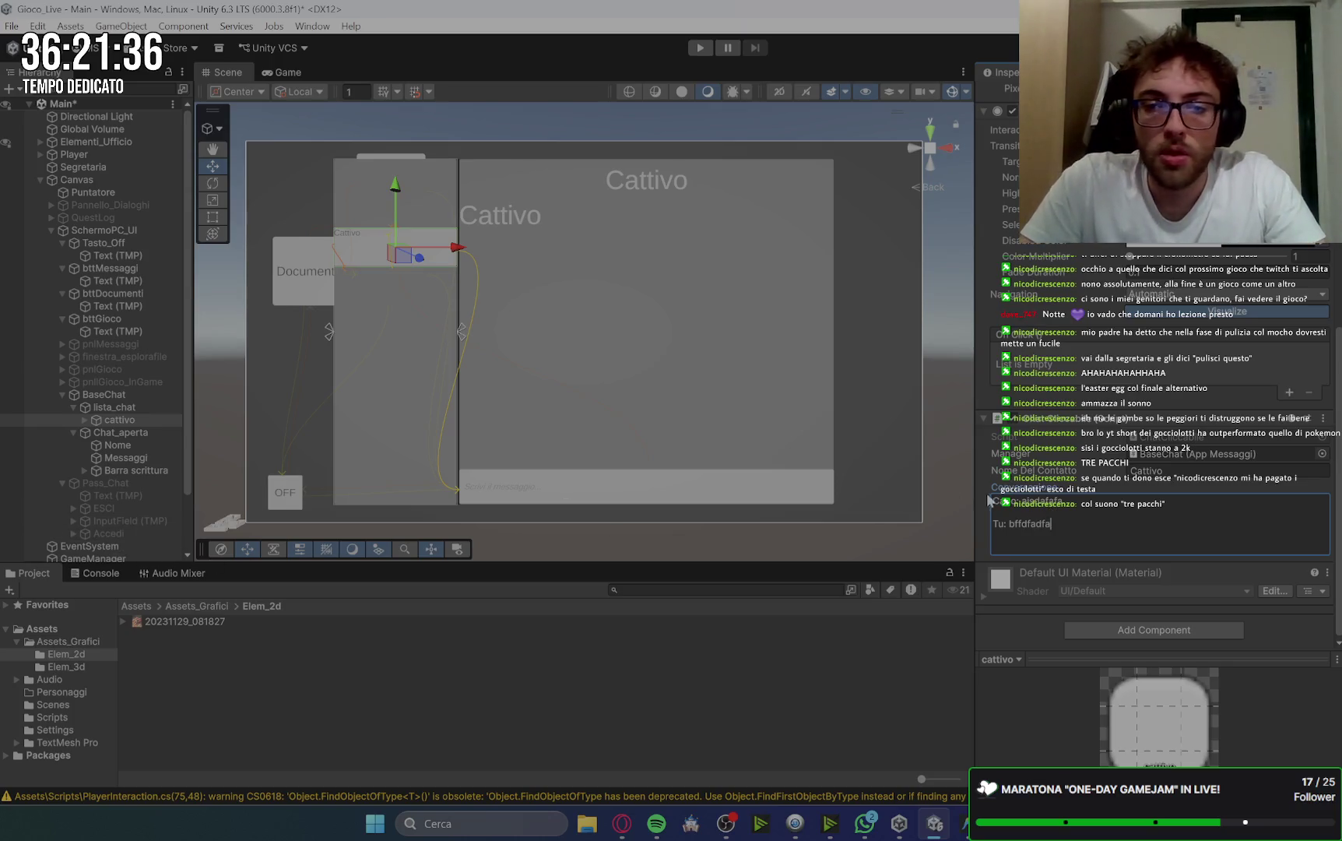
left_click(1288, 395)
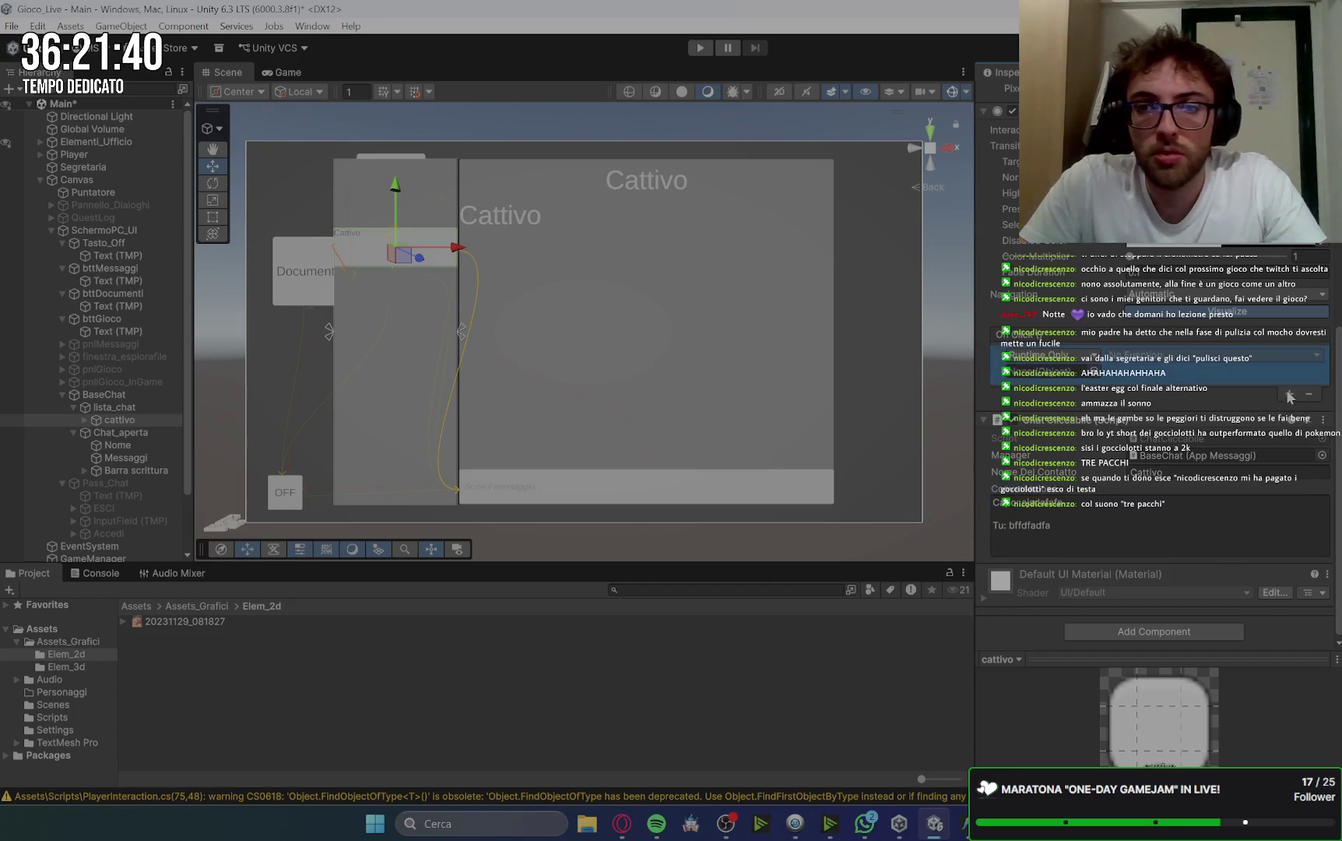
left_click(623, 824)
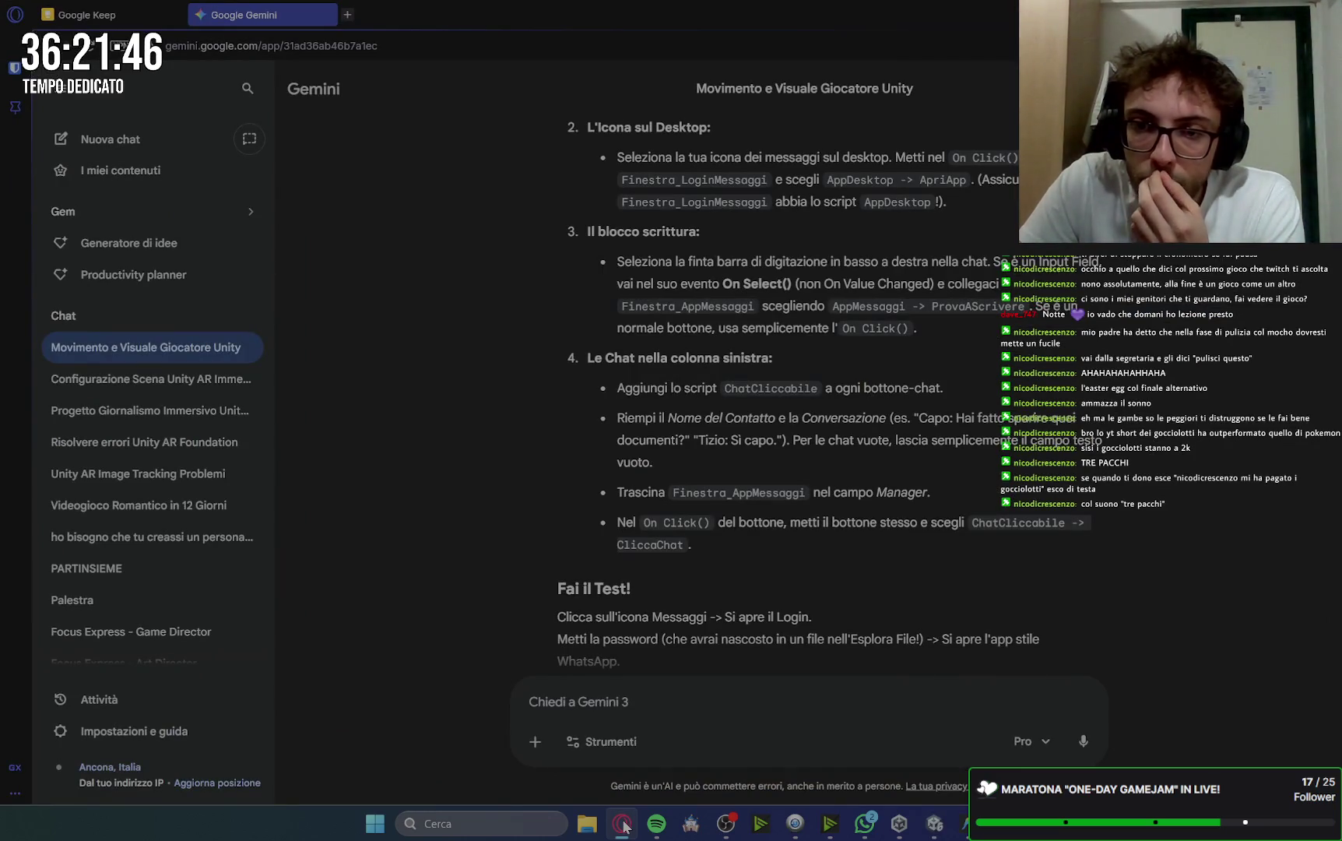
Set cattivo's OnClick function to ChatCliccabile.CliccaChat.
left_click(624, 824)
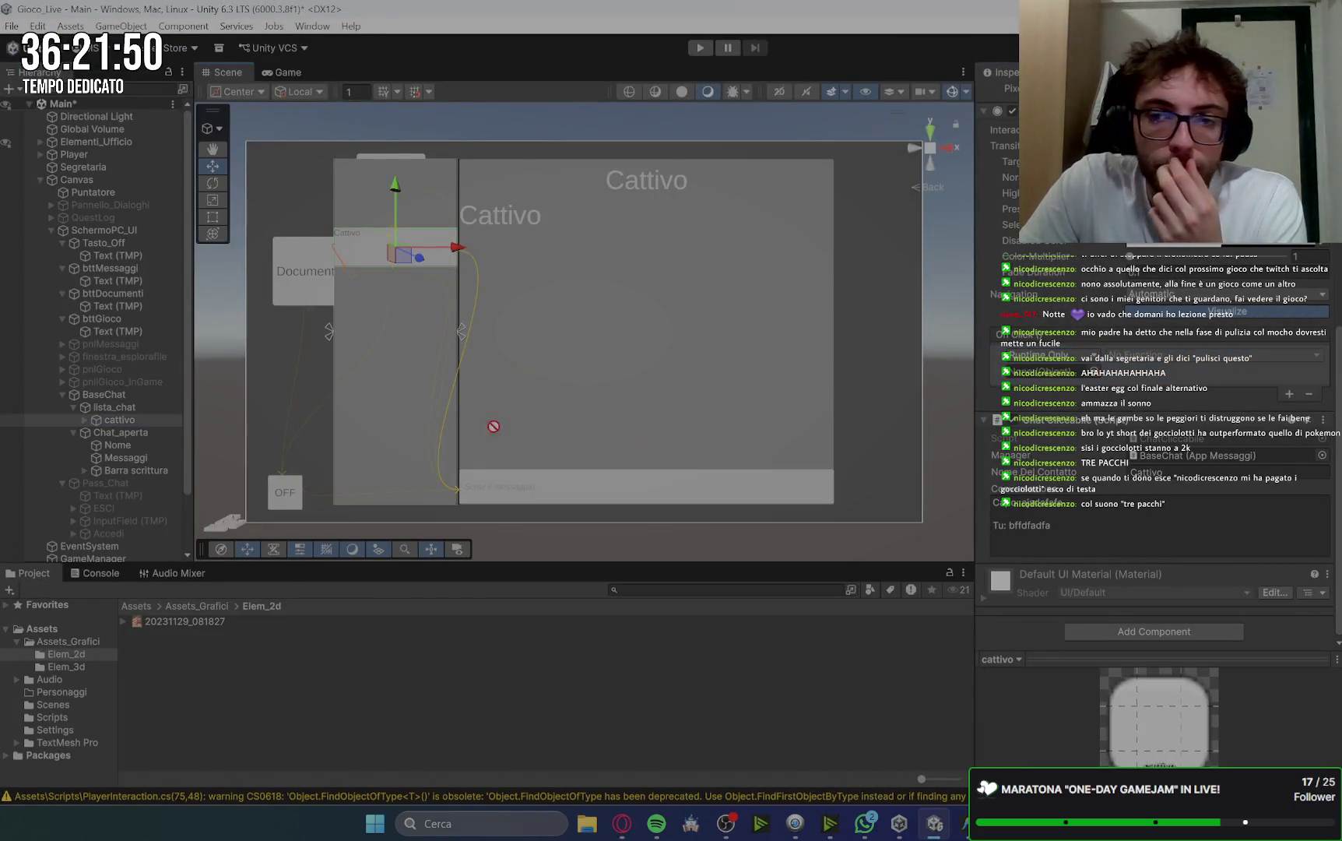
left_click(1136, 356)
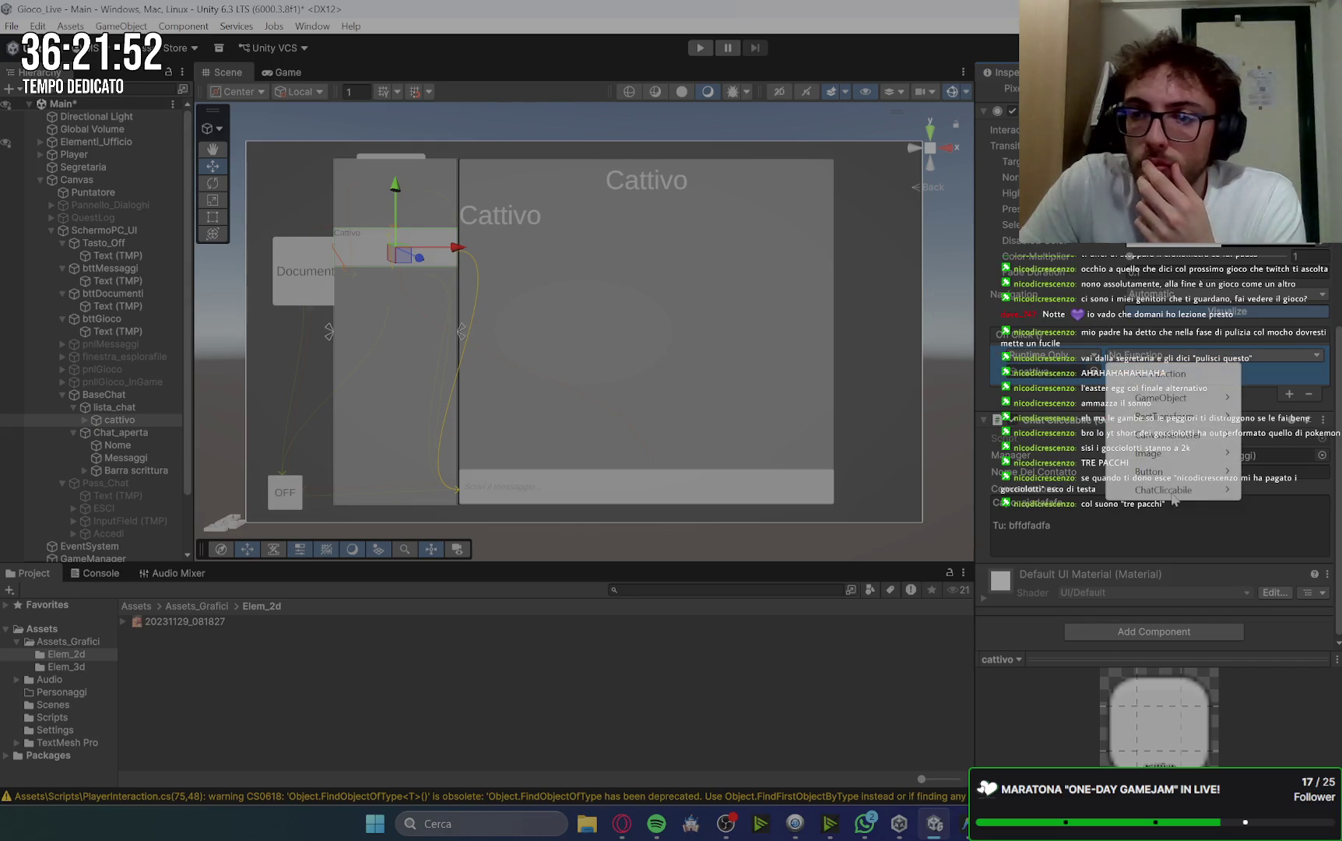
mouse_move(1128, 492)
left_click(989, 636)
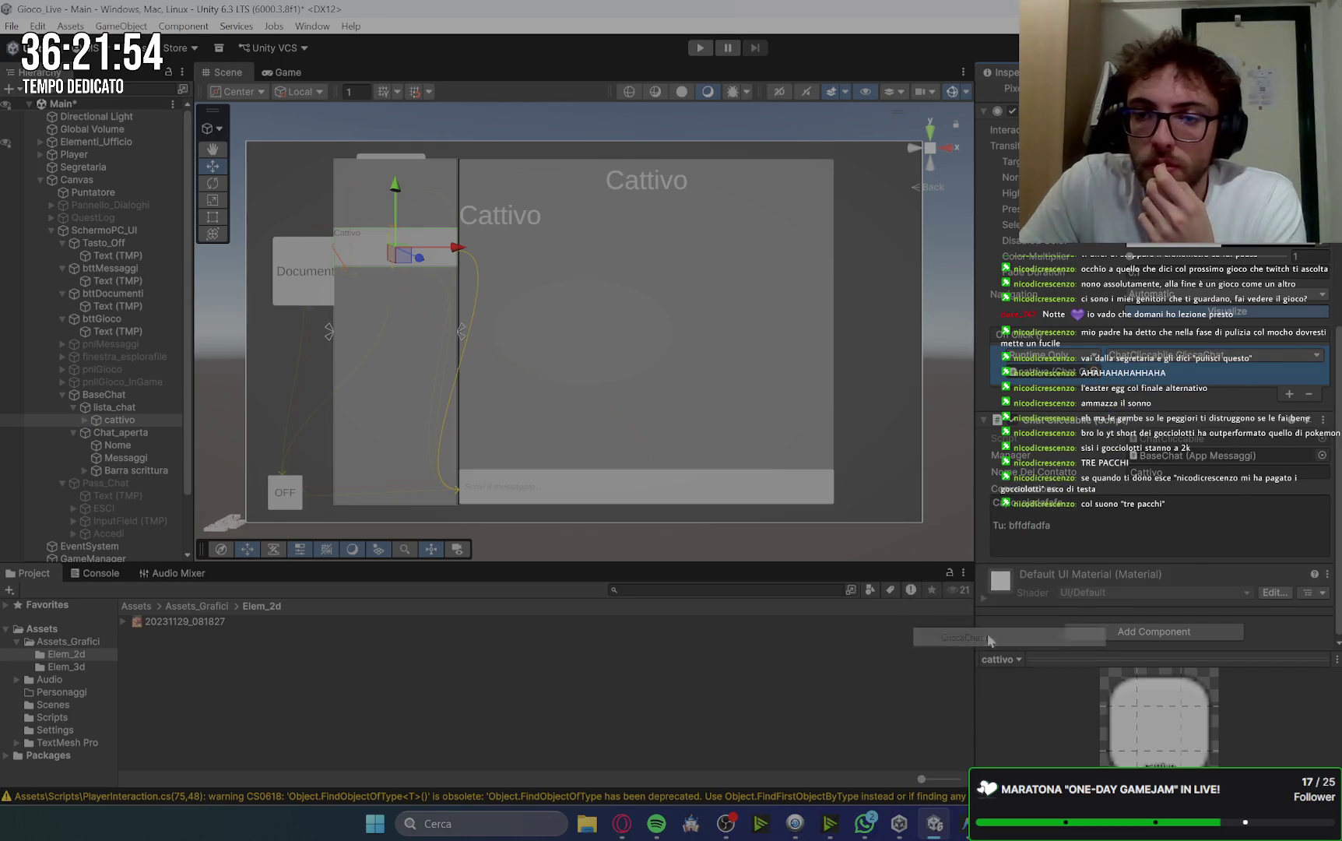
Read further in Gemini, then return to Unity and select BaseChat.
left_click(621, 824)
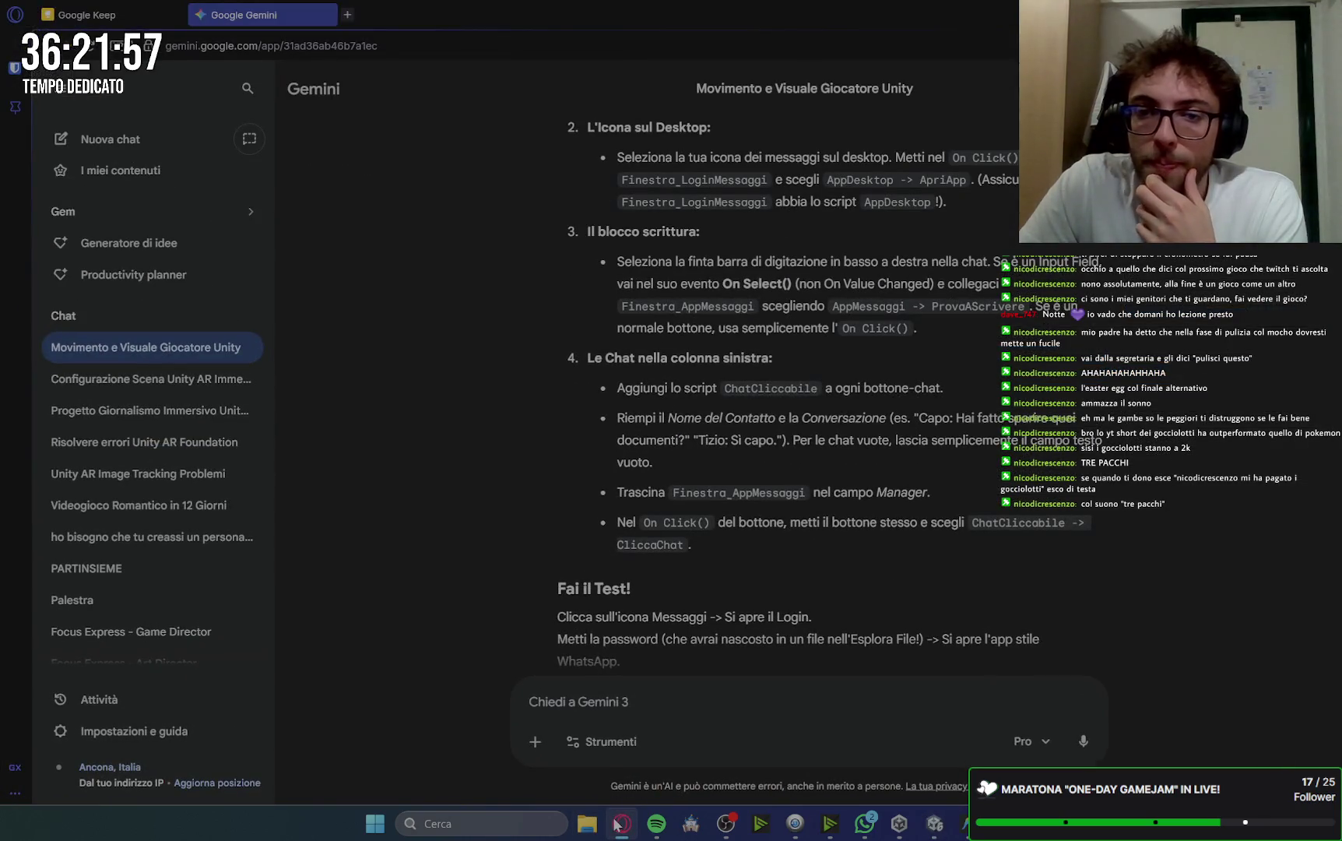
scroll(1153, 549, "down", 3)
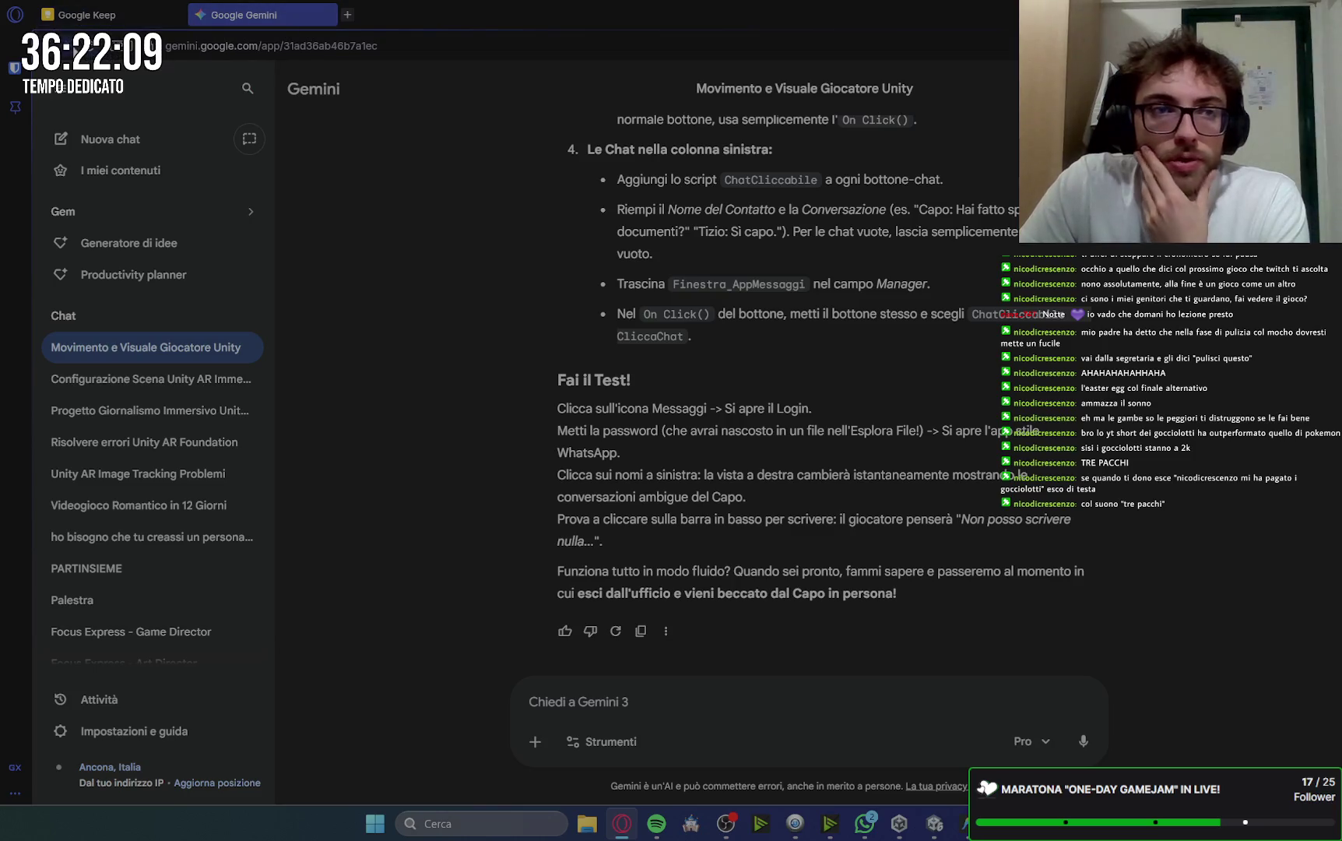
left_click(934, 823)
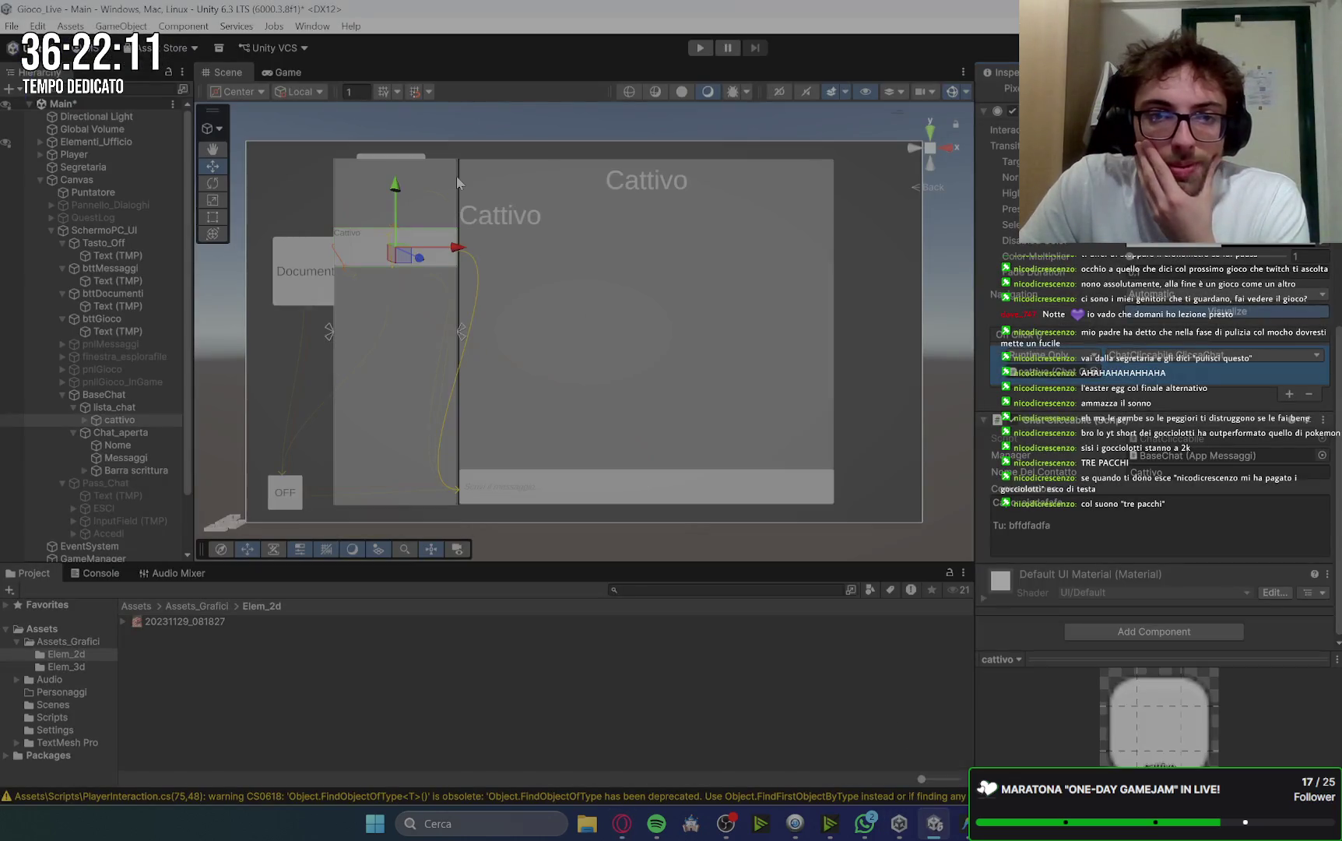
left_click(111, 396)
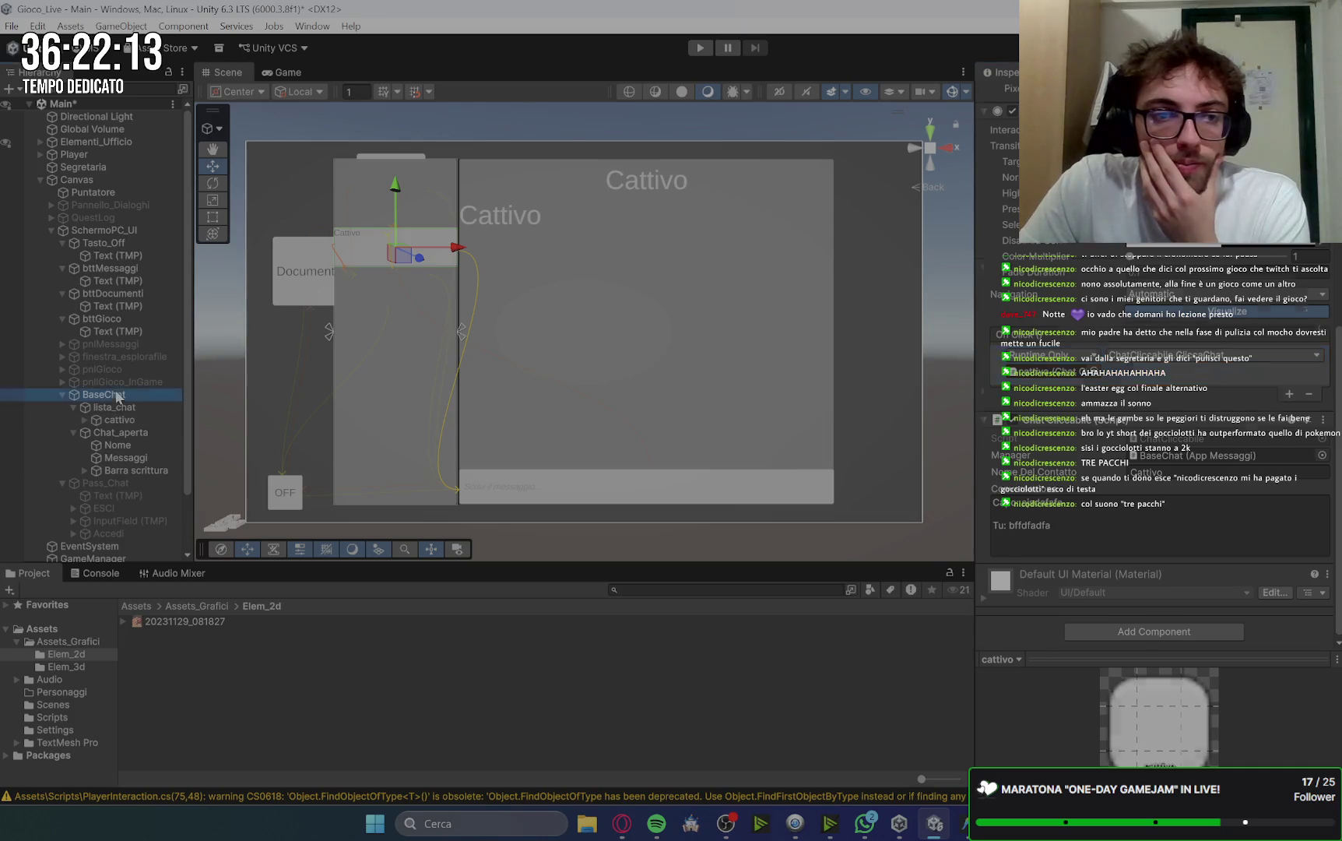
Deactivate the BaseChat and SchermoPC_UI objects.
left_click(1014, 95)
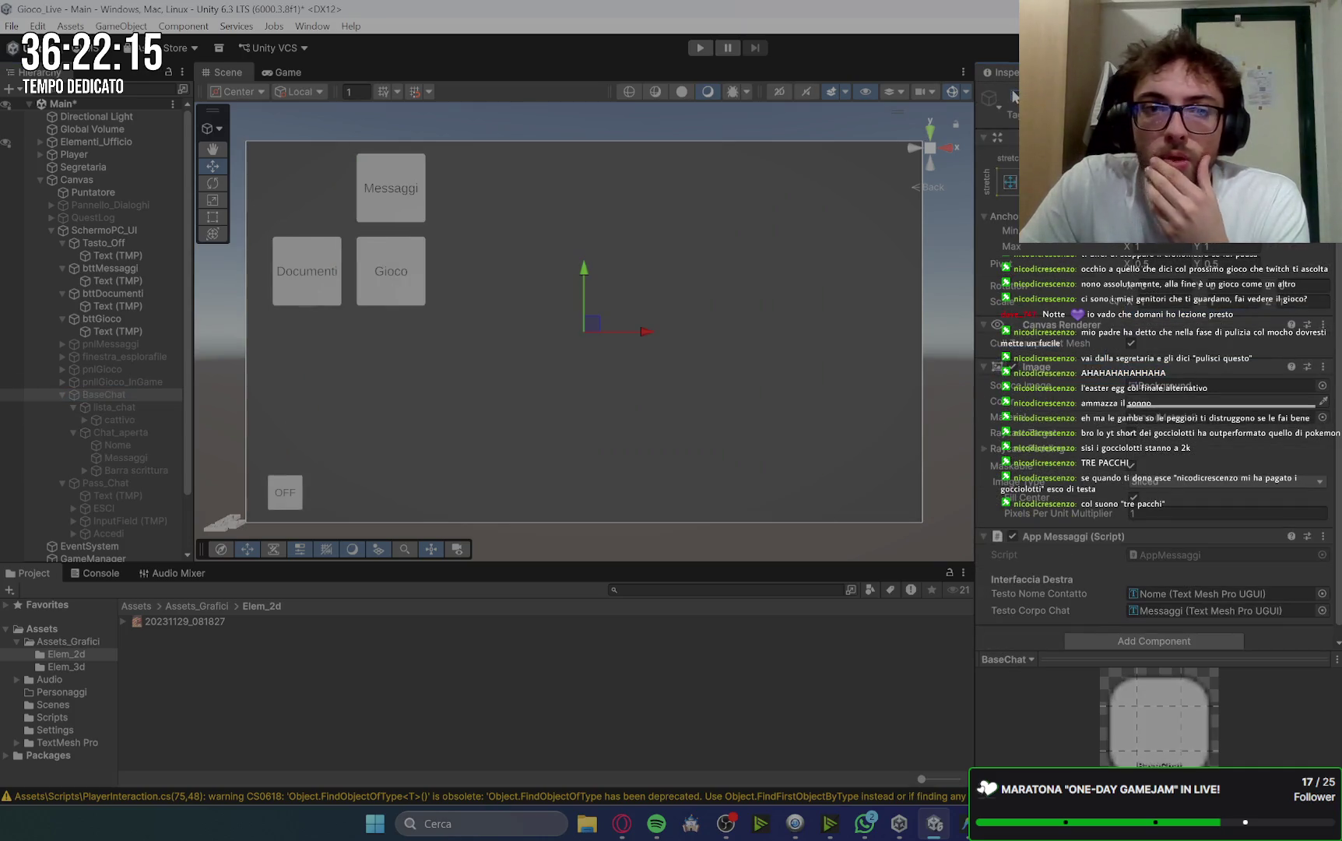
left_click(164, 230)
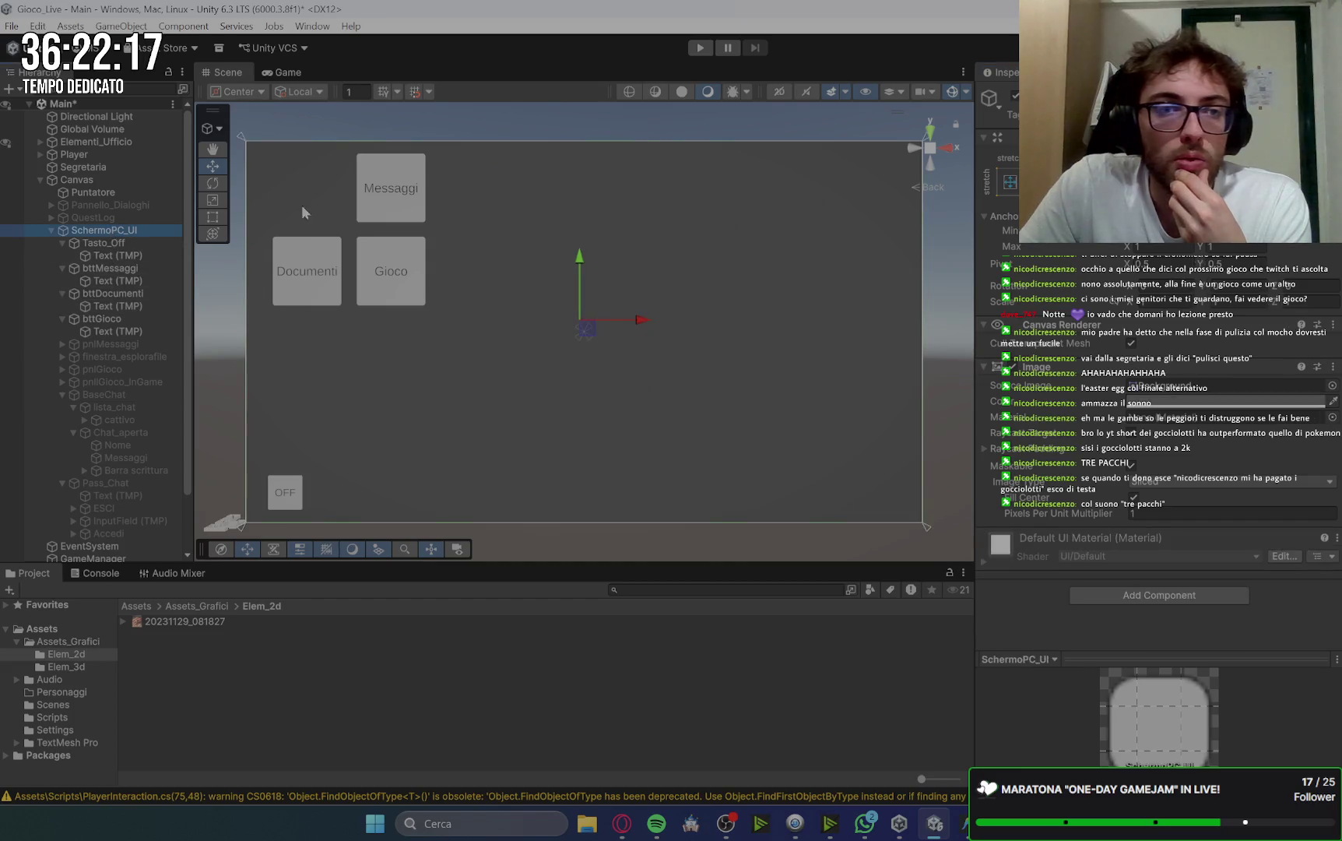
left_click(1014, 95)
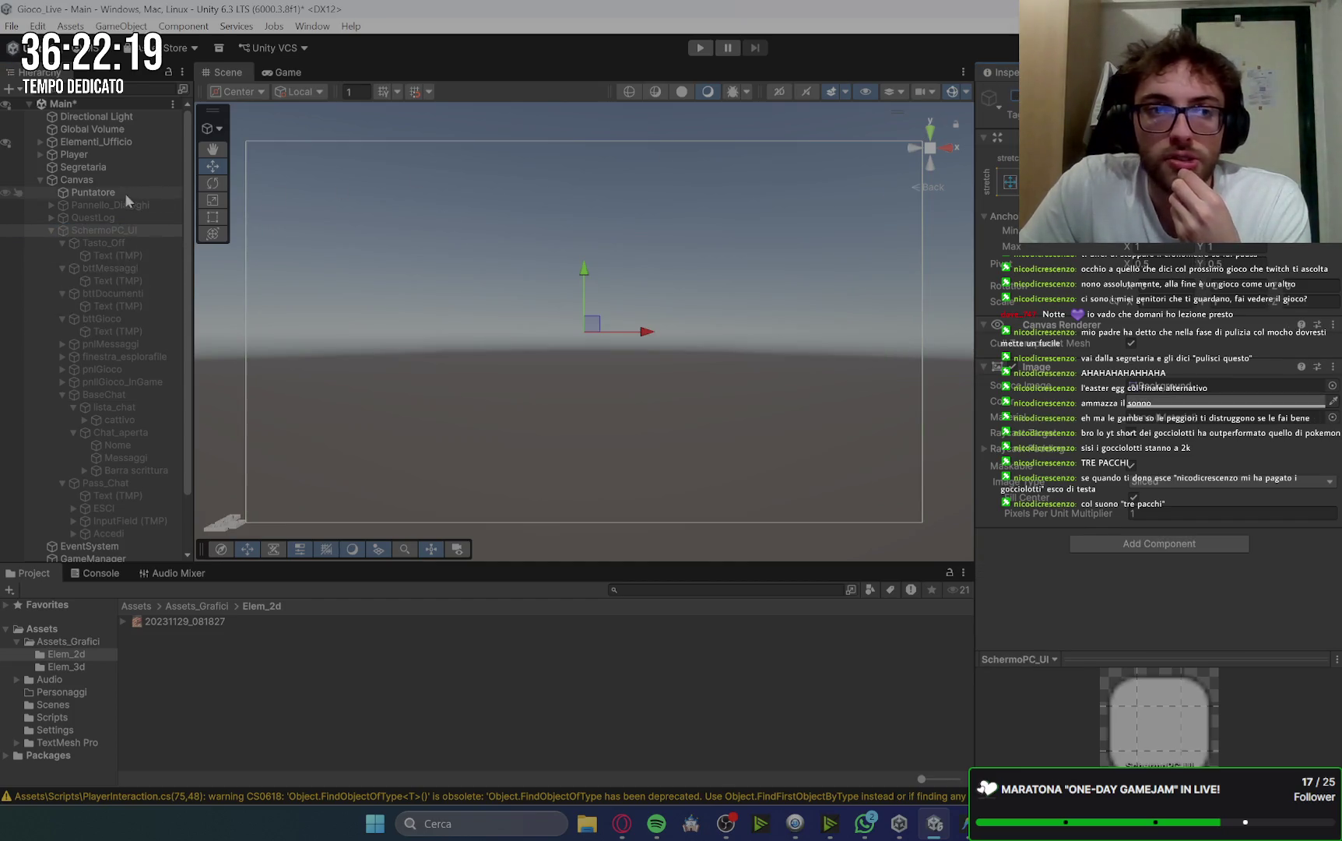
Set the Canvas Scaler reference resolution to 800 × 800, then inspect finestra_esplorafile.
left_click(117, 181)
left_click(1164, 566)
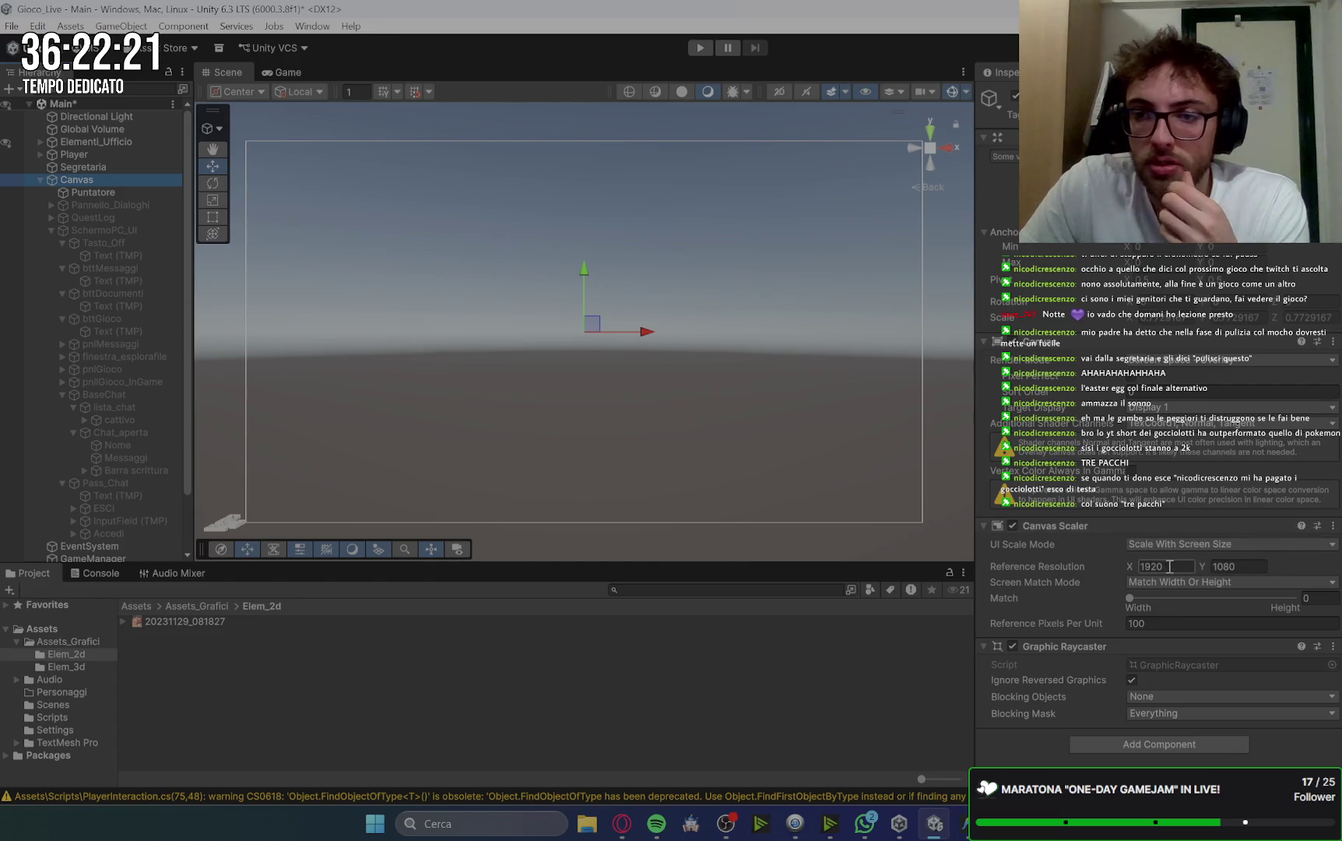
type("800")
left_click(1246, 566)
type("8")
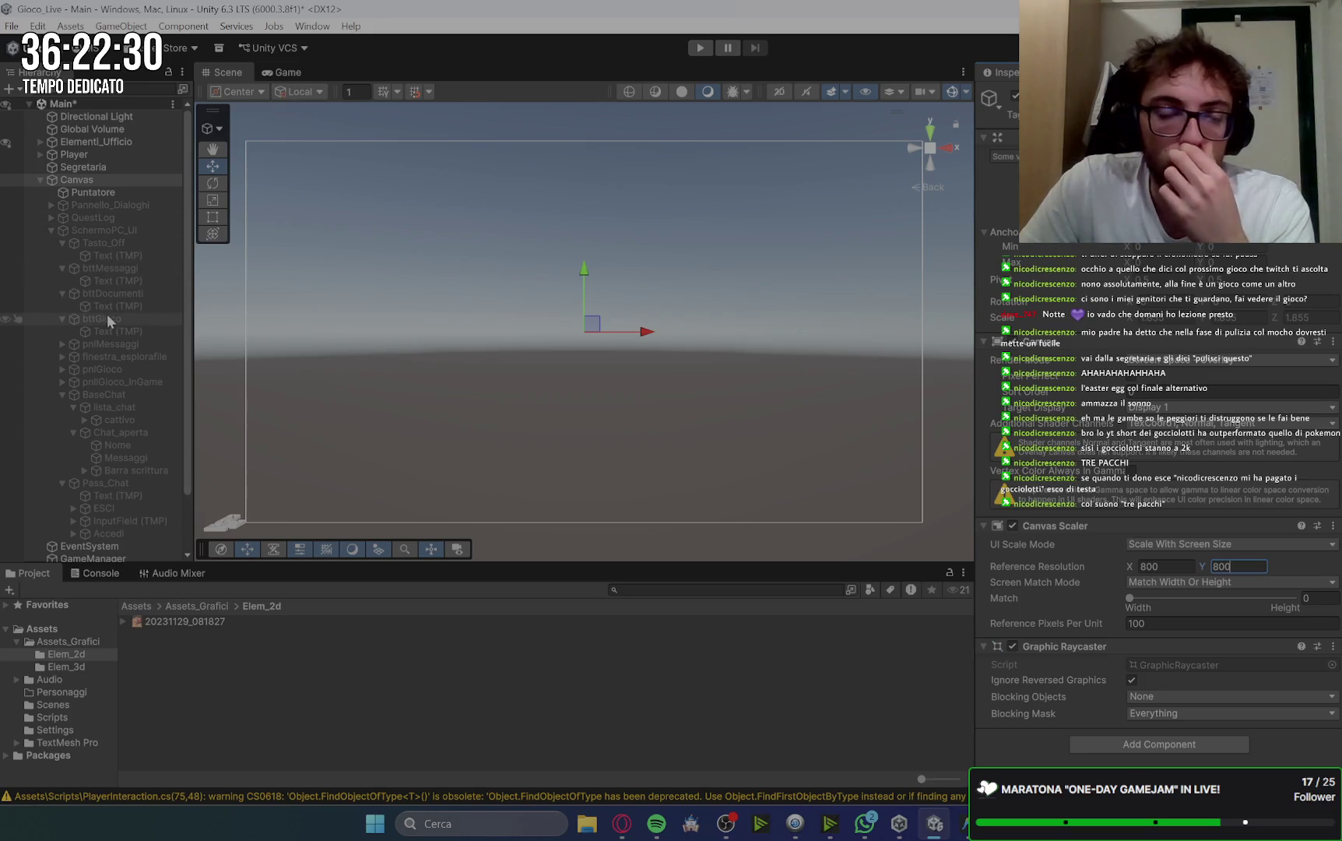
left_click(107, 230)
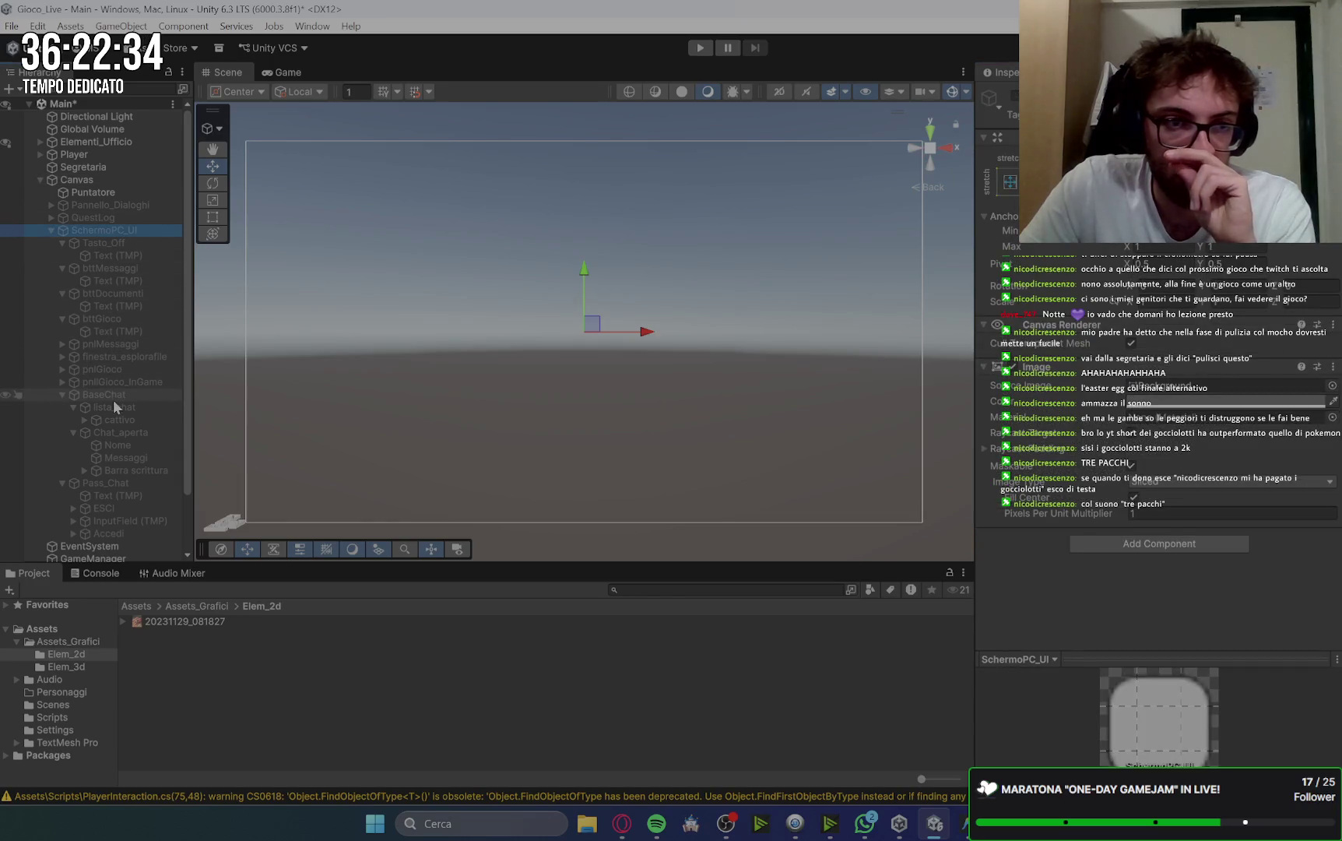
left_click(138, 355)
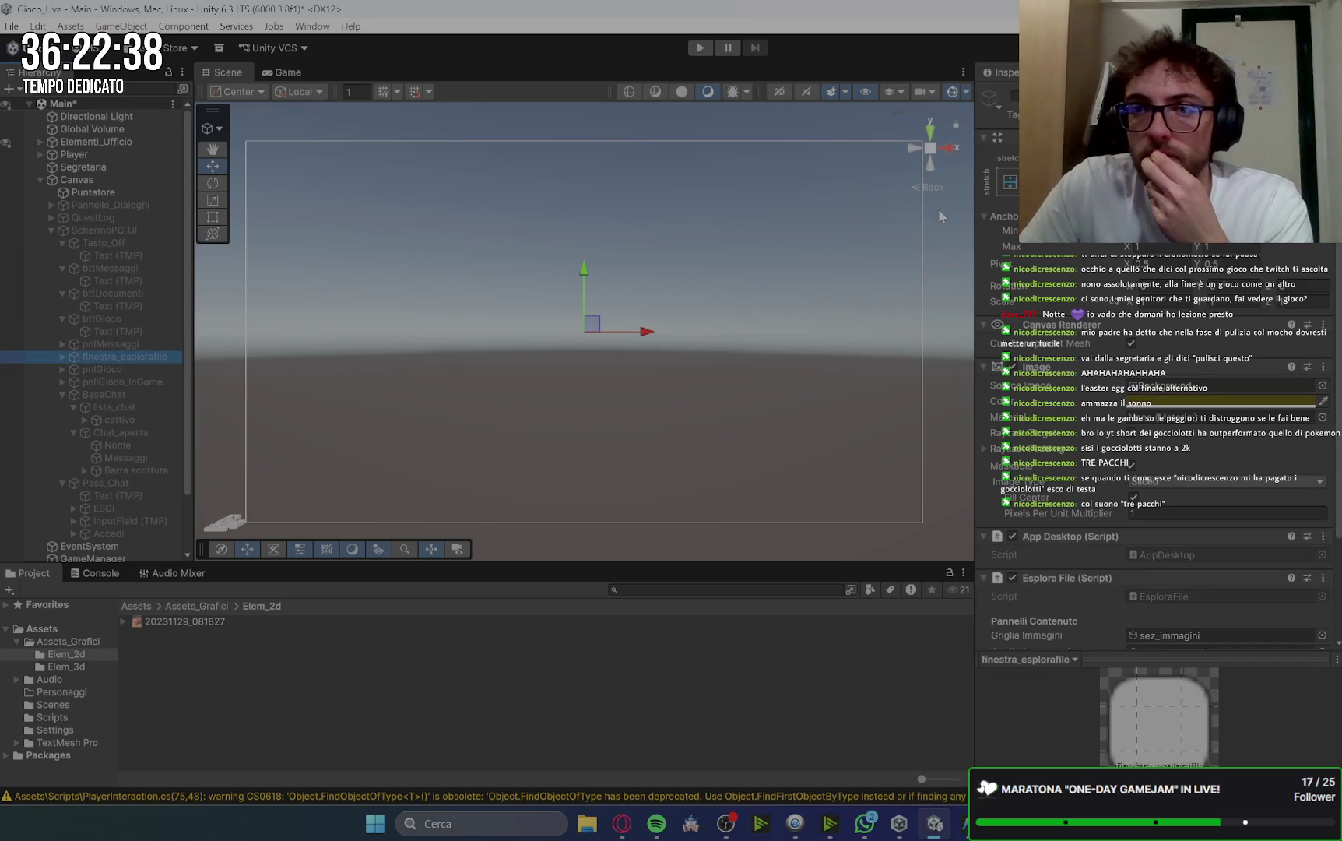
Expand finestra_esplorafile and drag the esci button below Visualizzatore in the Hierarchy.
left_click(63, 357)
left_click(115, 370)
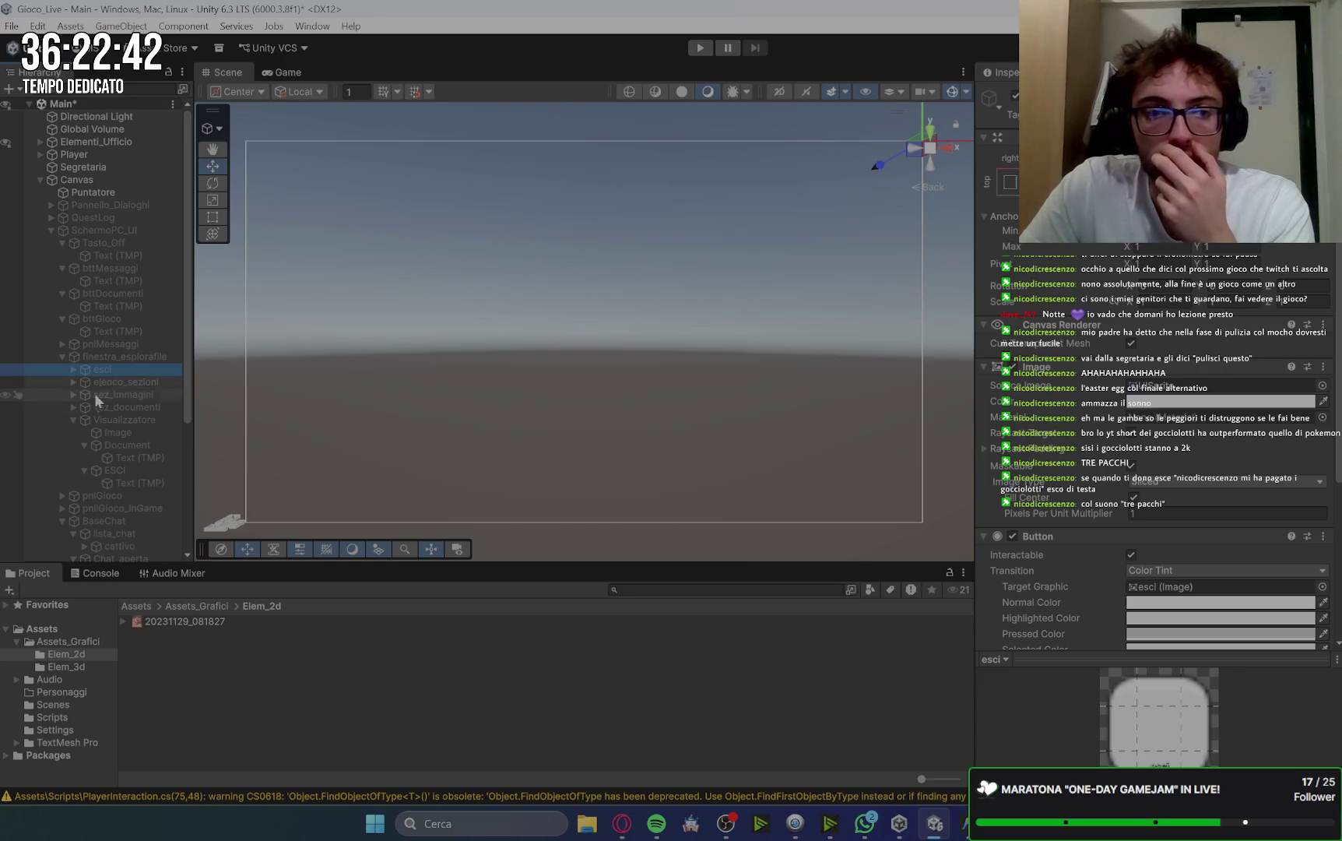
left_click(73, 420)
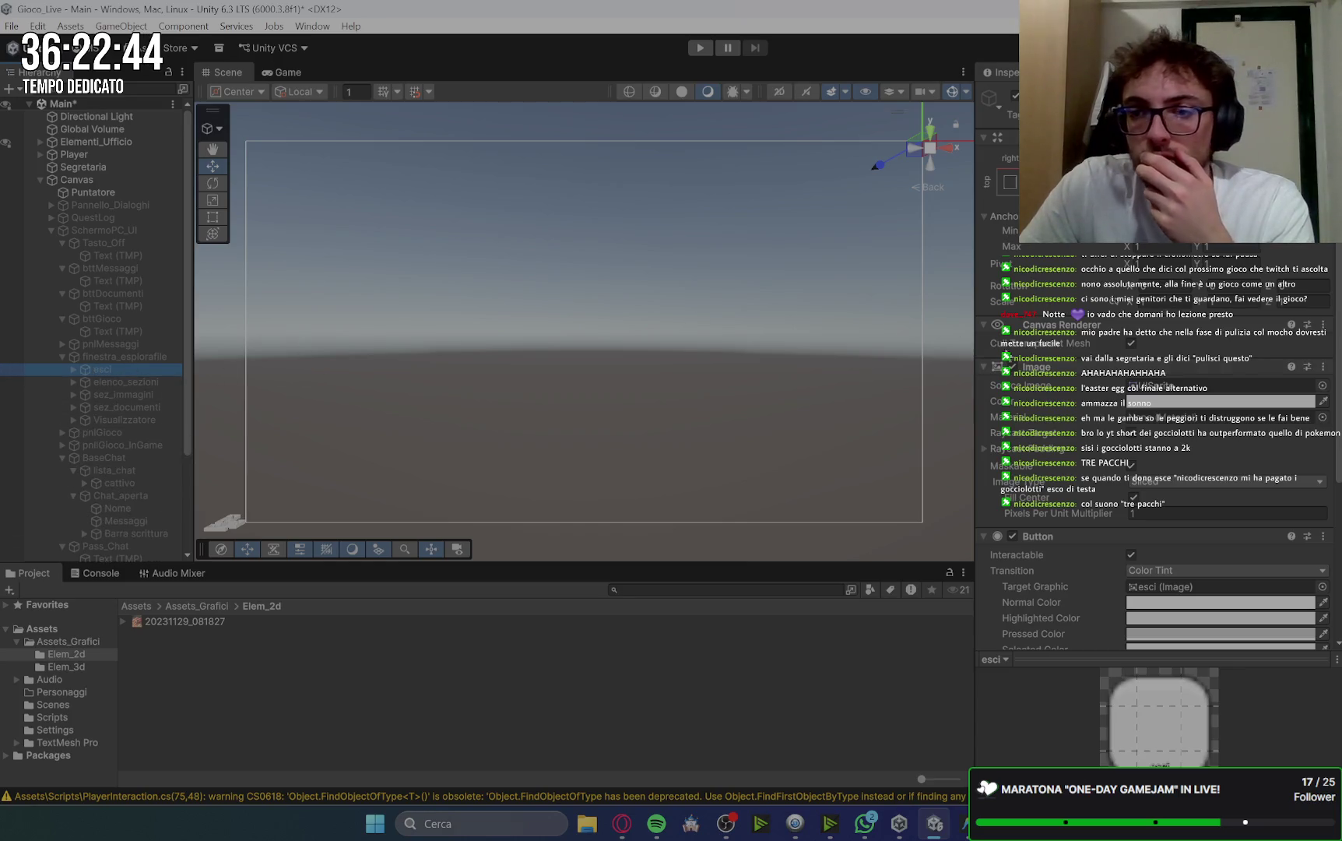
scroll(1051, 417, "down", 5)
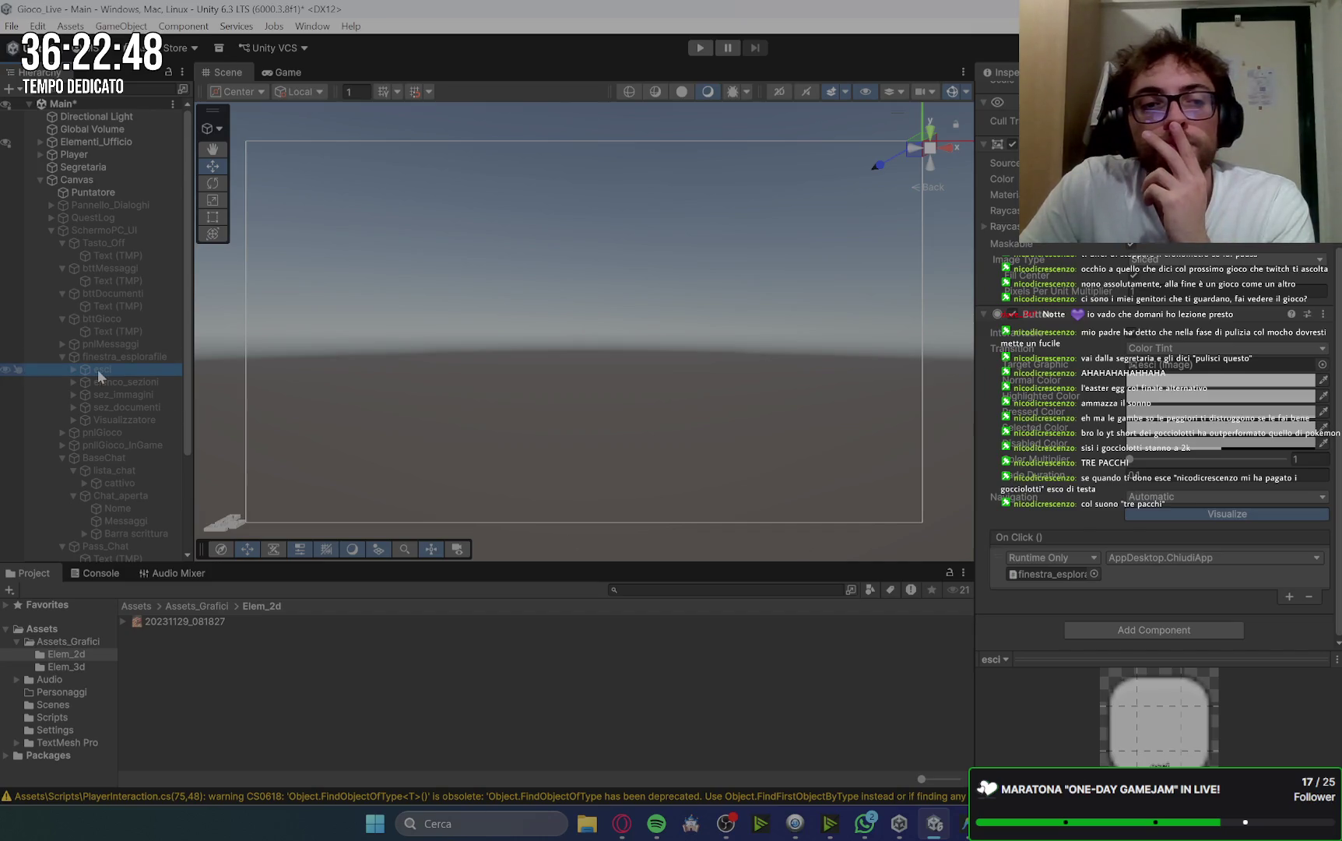
mouse_move(84, 368)
left_mouse_down()
mouse_move(125, 395)
mouse_move(109, 433)
left_mouse_up()
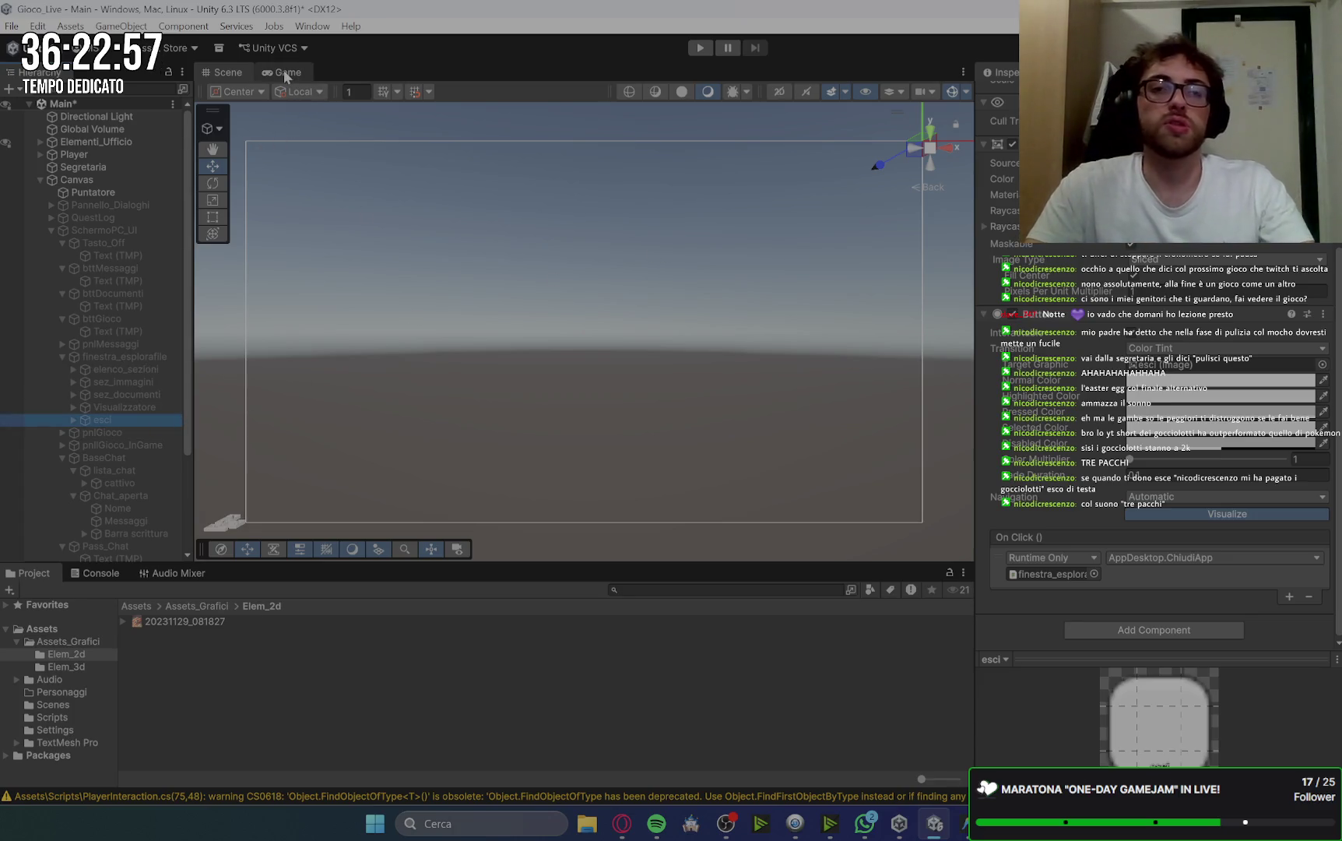
Start Play mode and raise the Player's movement speed to 20.
left_click(698, 49)
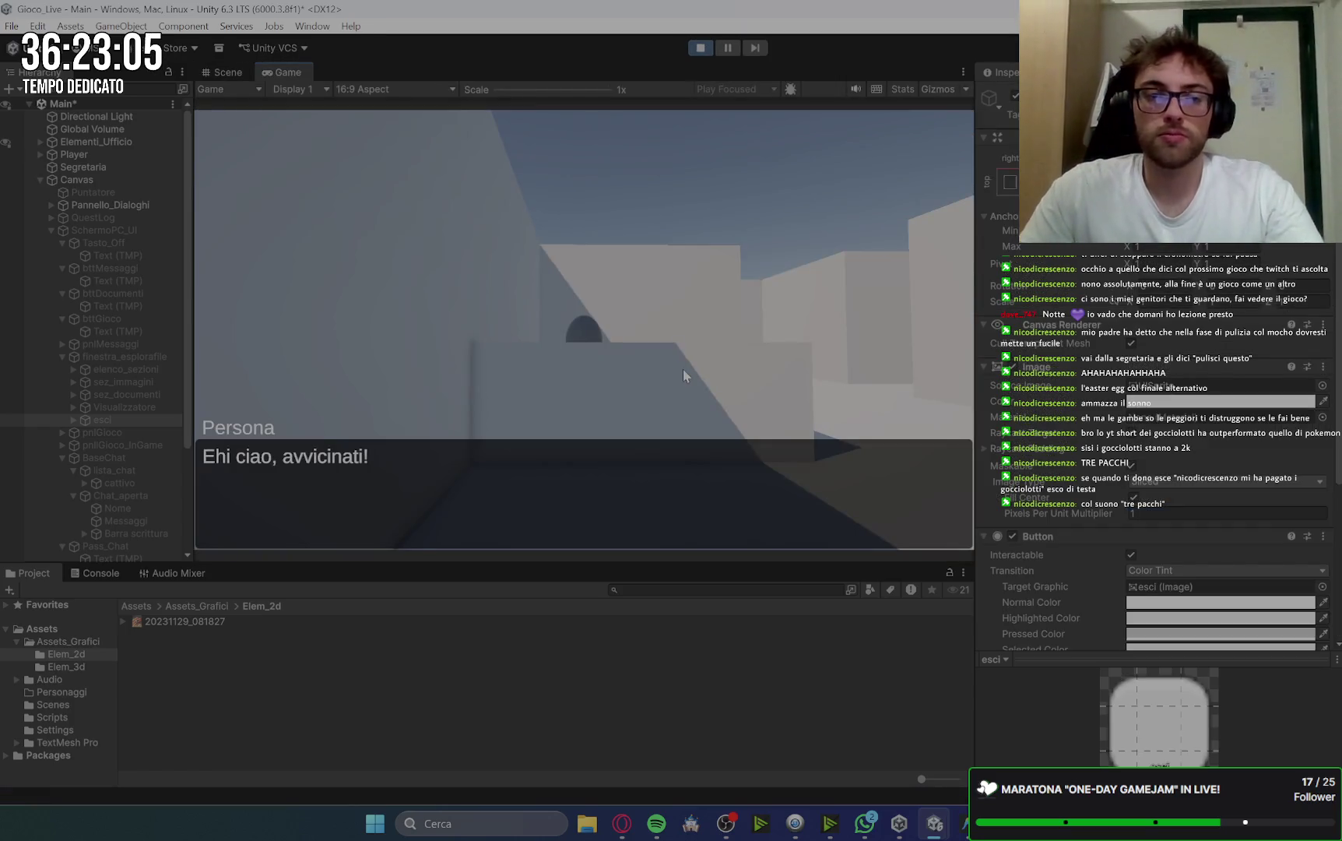
left_click(684, 371)
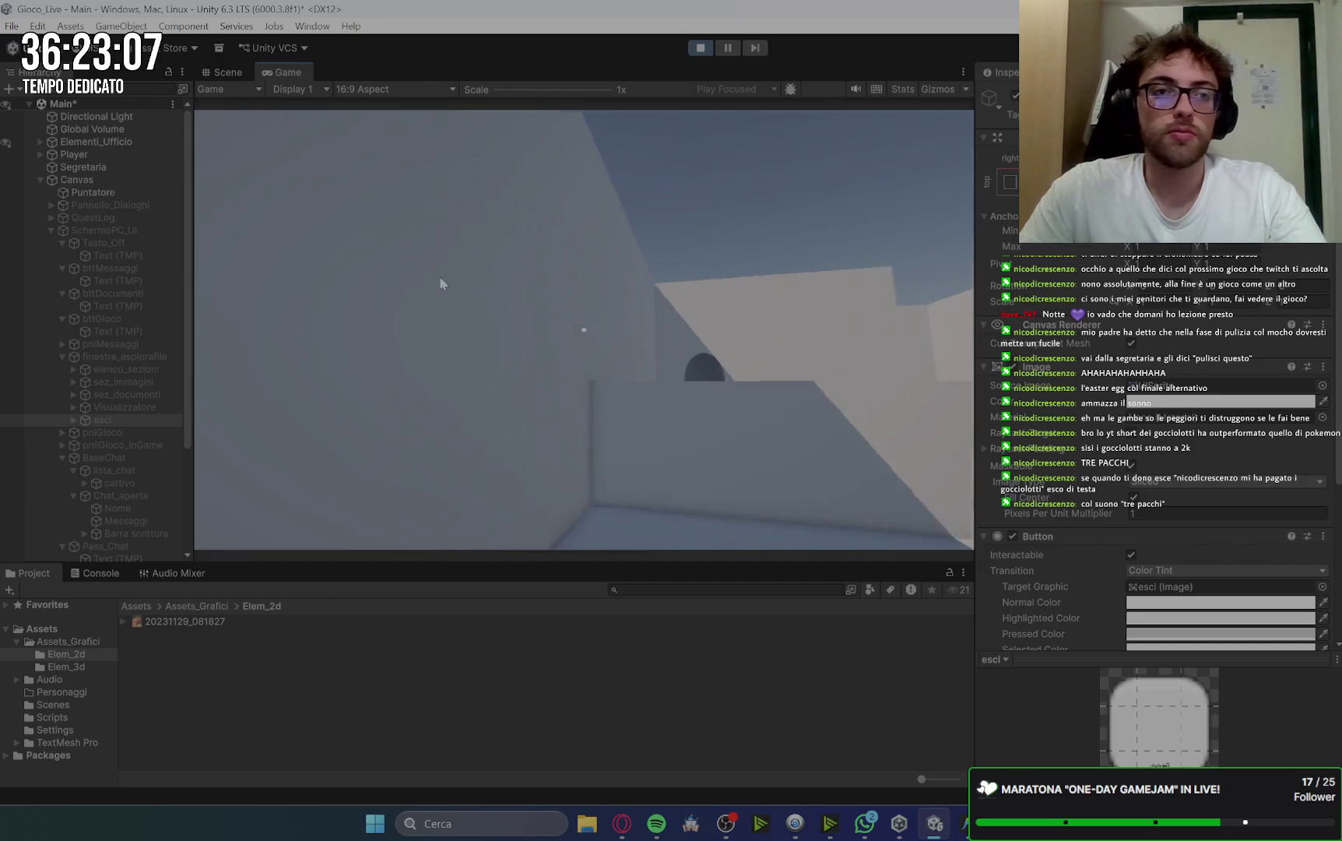
left_click(109, 159)
left_click(1207, 409)
type("20")
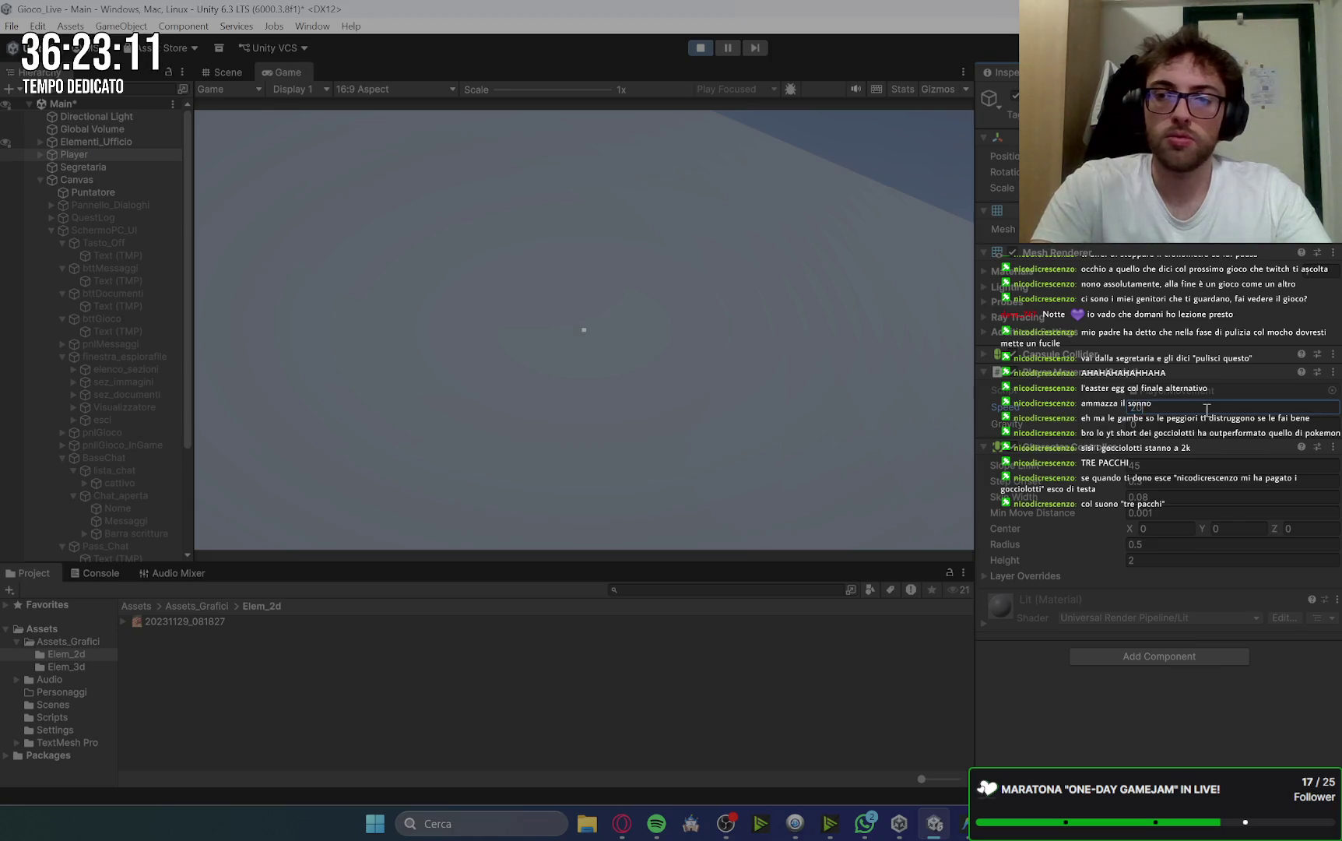
left_click(583, 329)
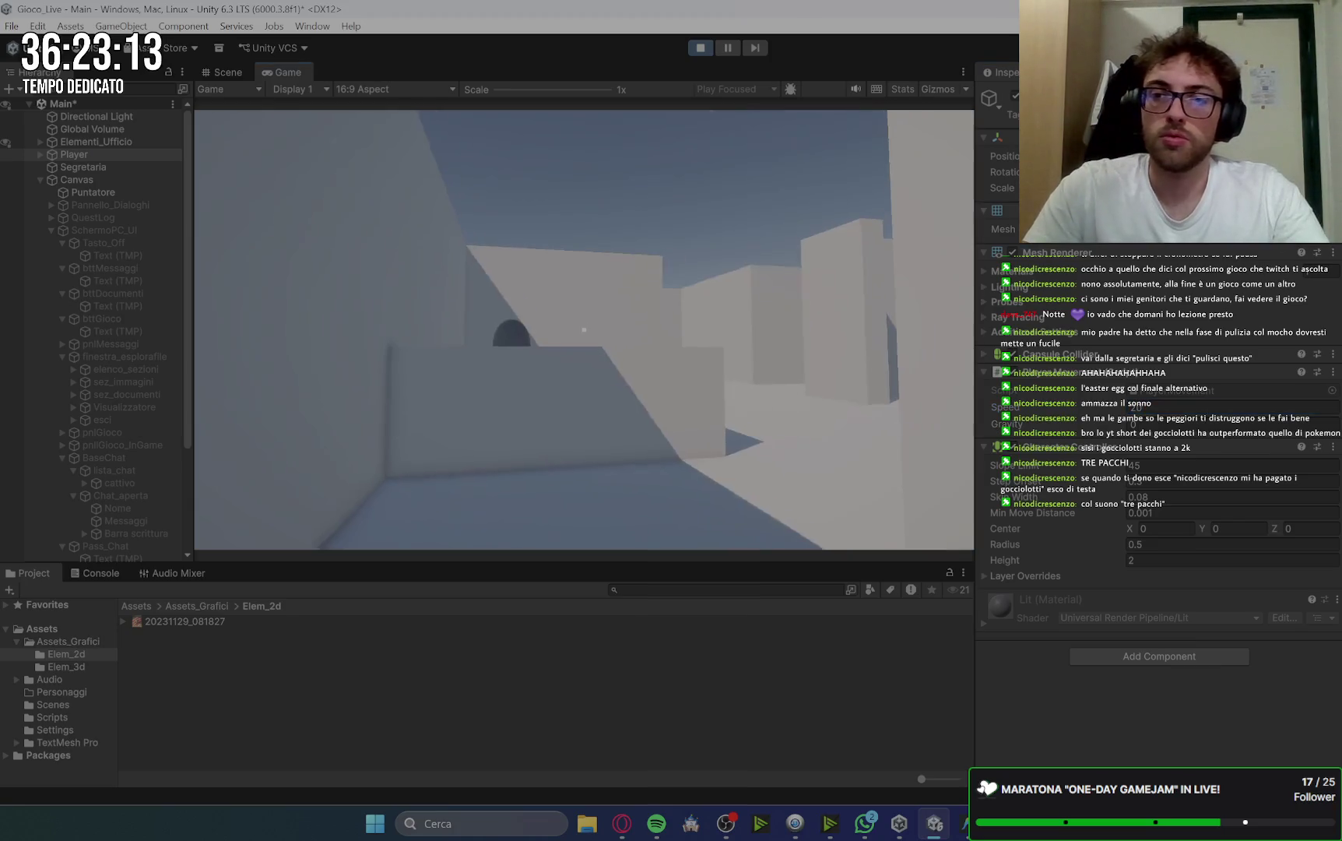
Dismiss the intro and collect the three documents around the office.
key("space")
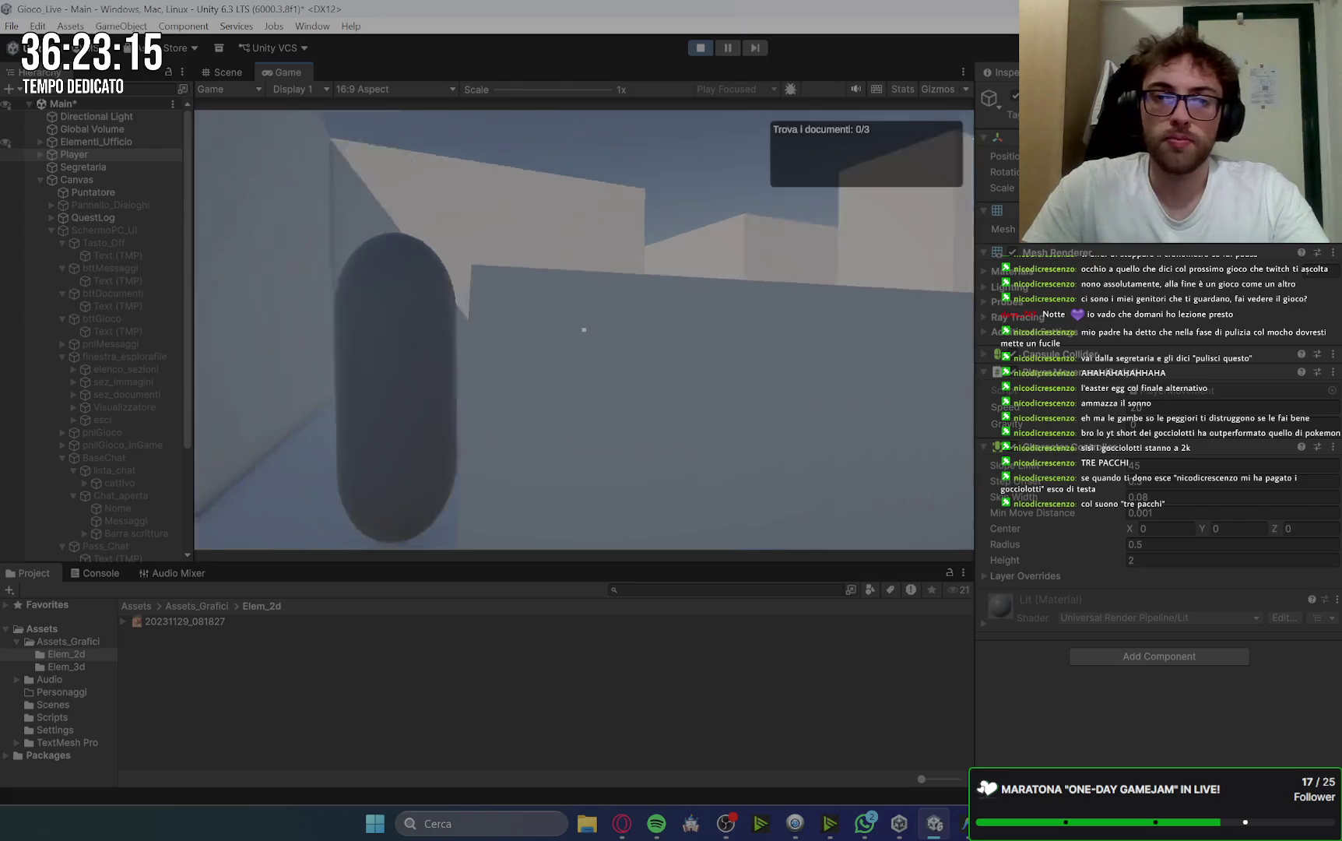
left_click(584, 329)
key("space")
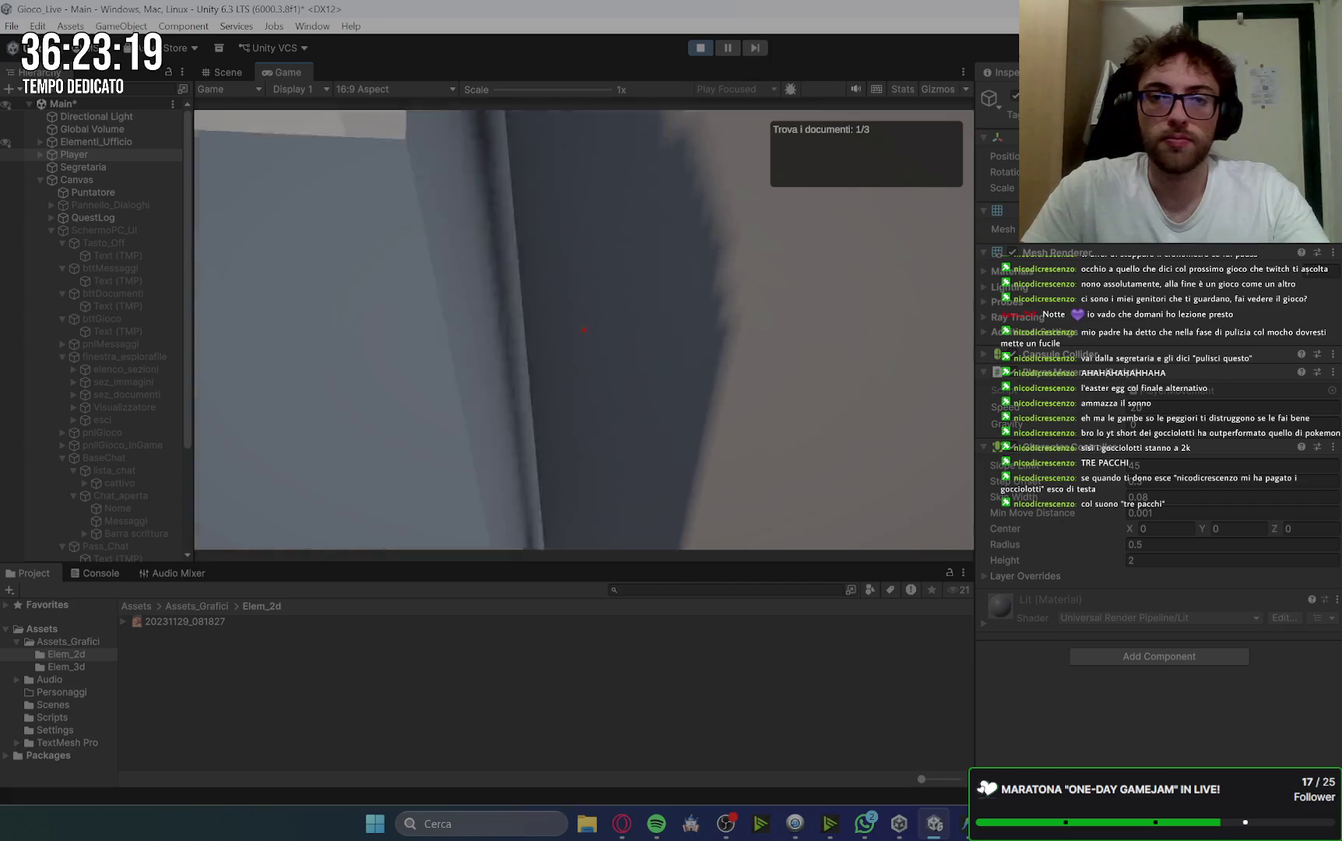
key("w")
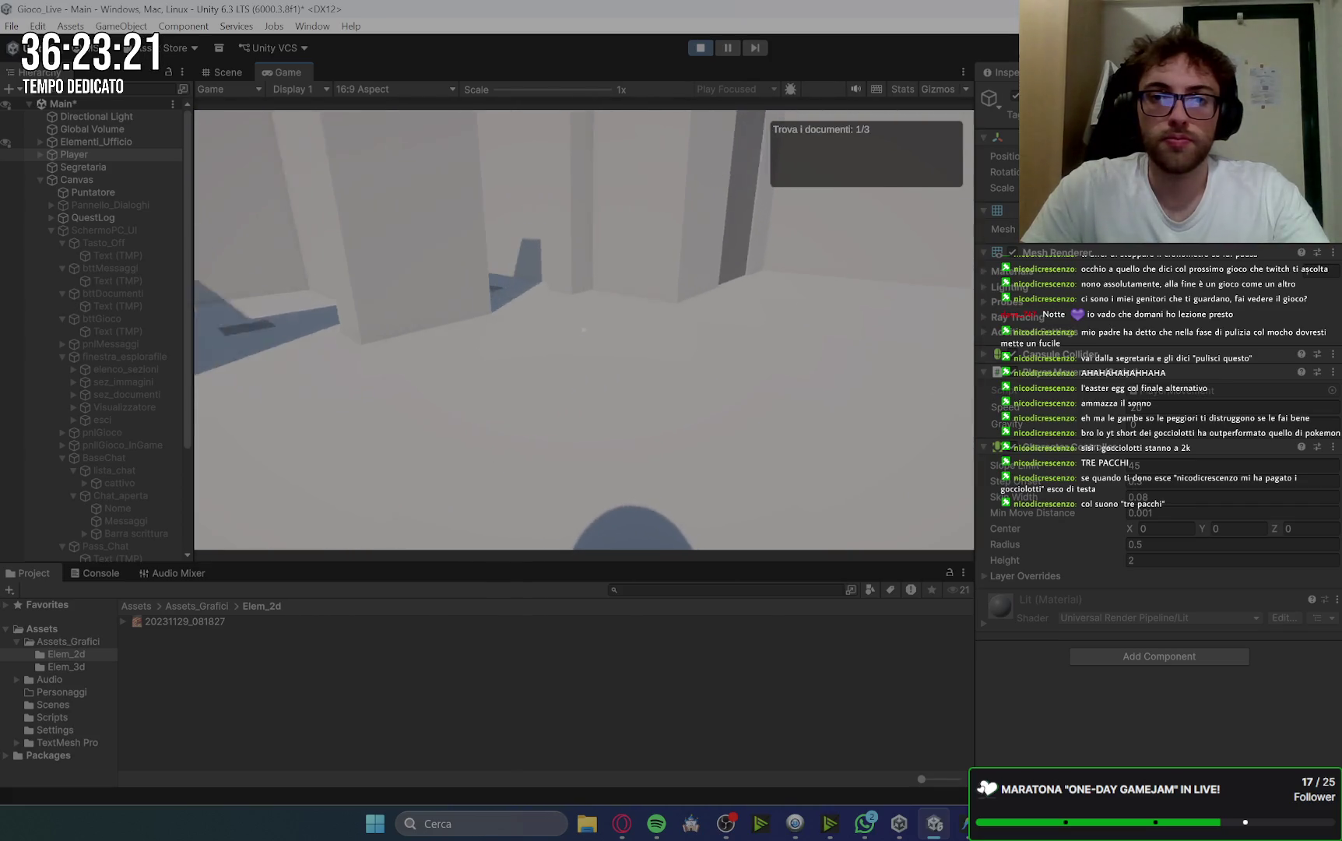
left_click(584, 330)
key("space")
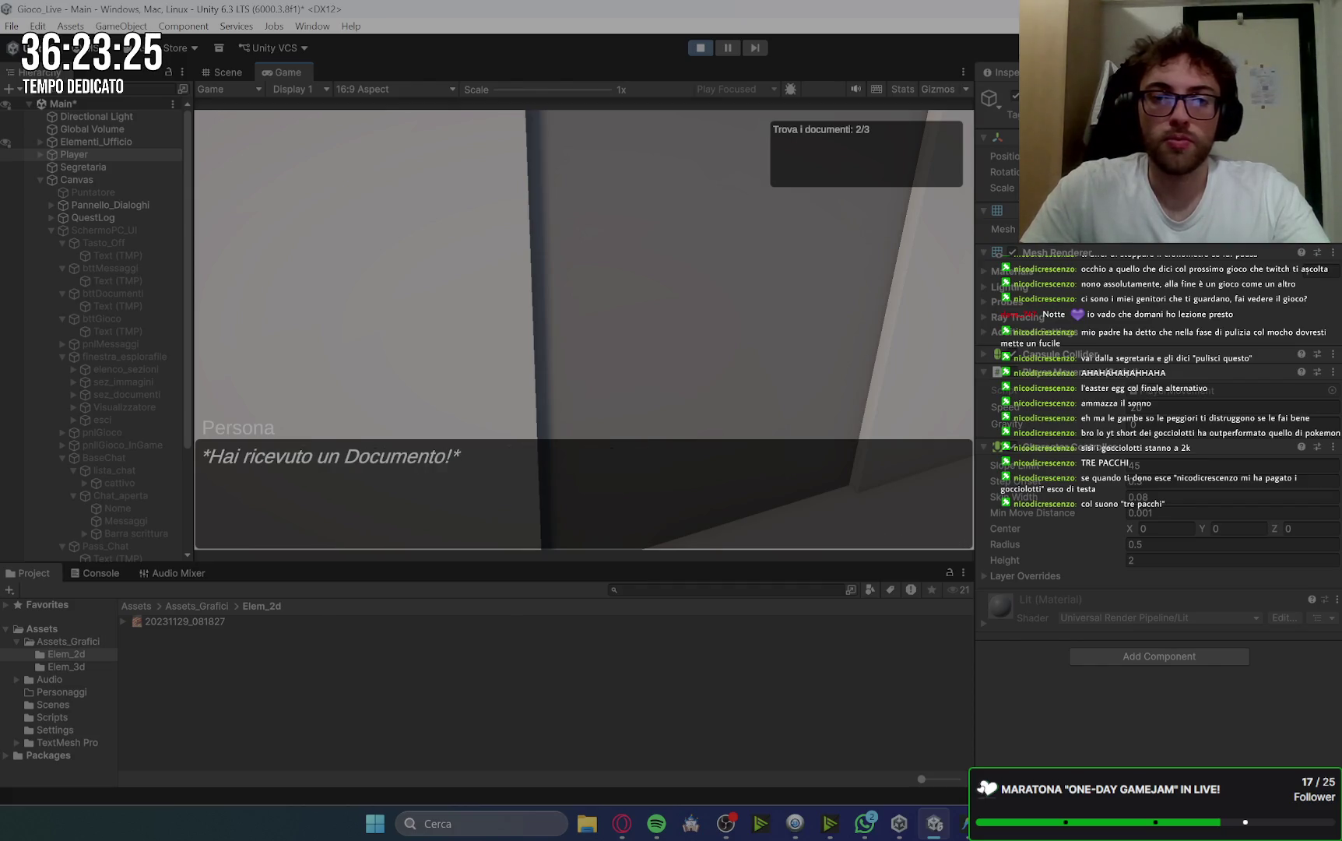
key("space")
key("w")
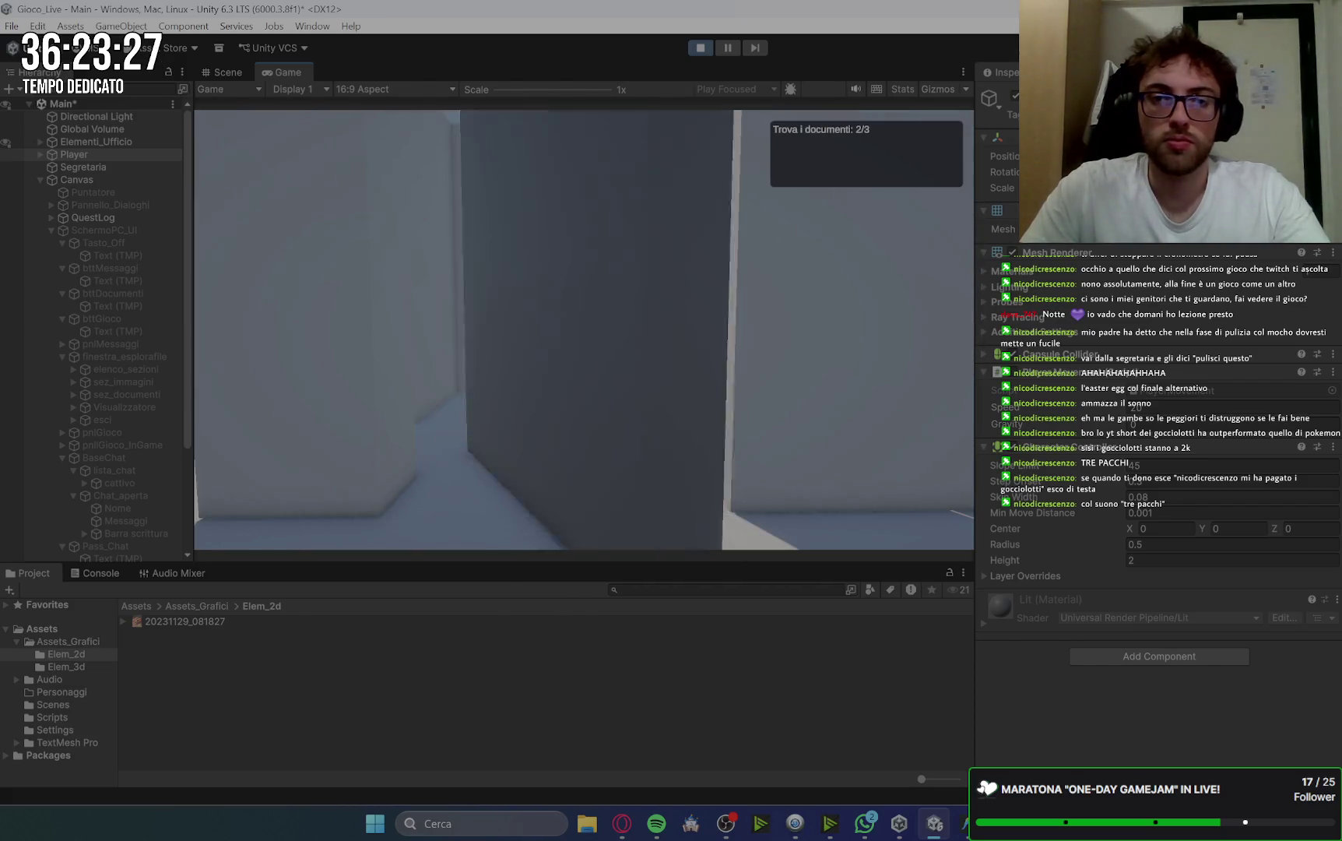
left_click(584, 329)
key("space")
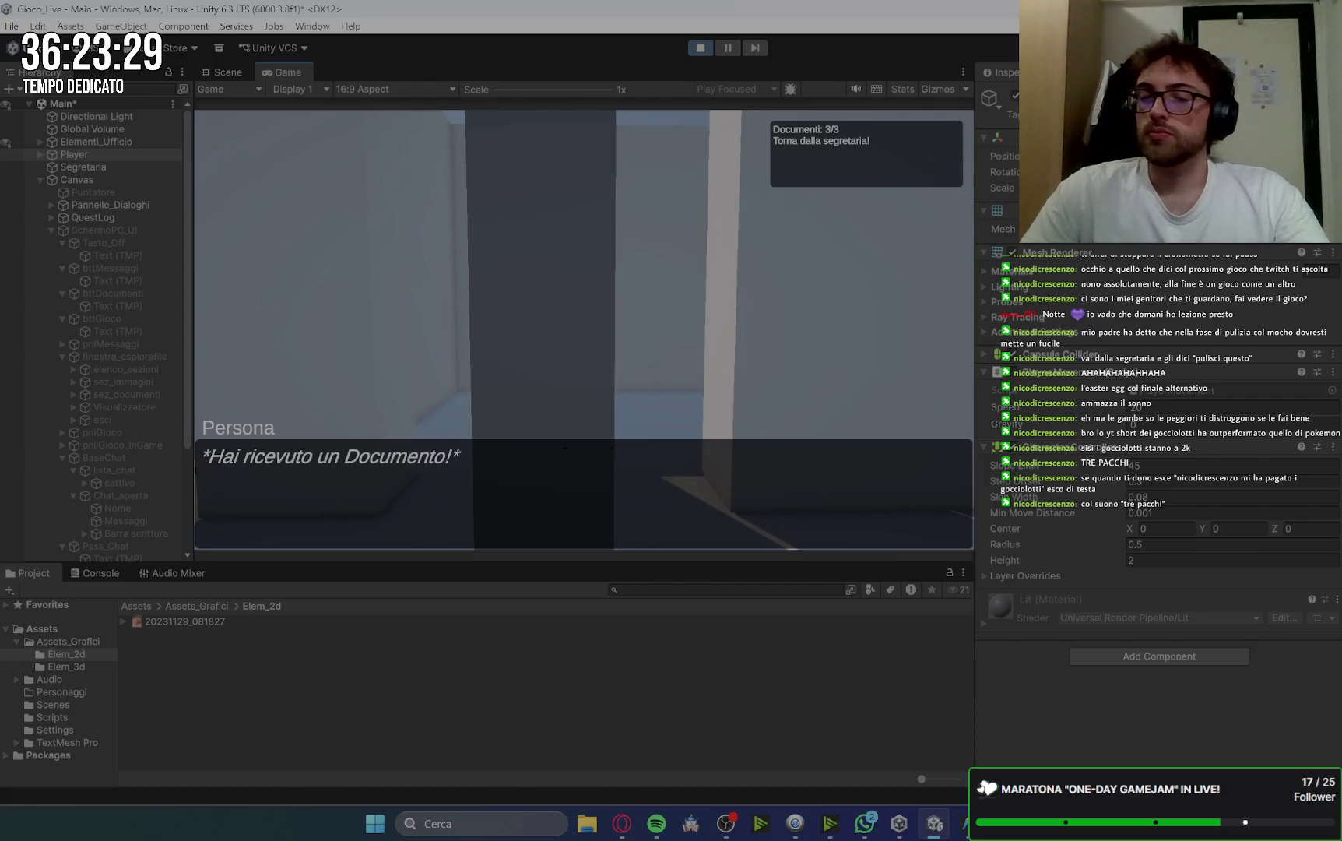
key("space")
Hand the documents to the secretary, accept the mop task and pick up the mop.
key("w")
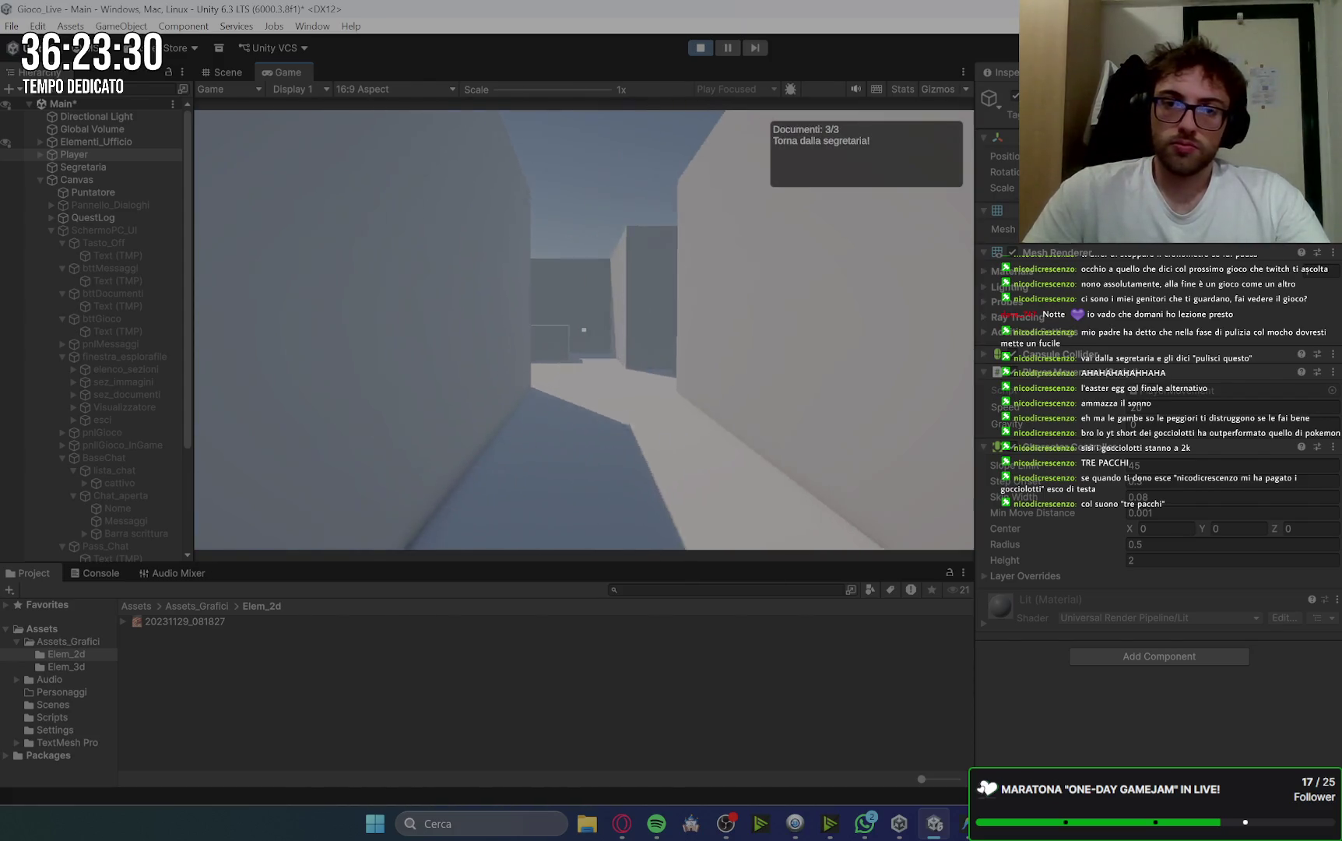
left_click(584, 329)
key("space")
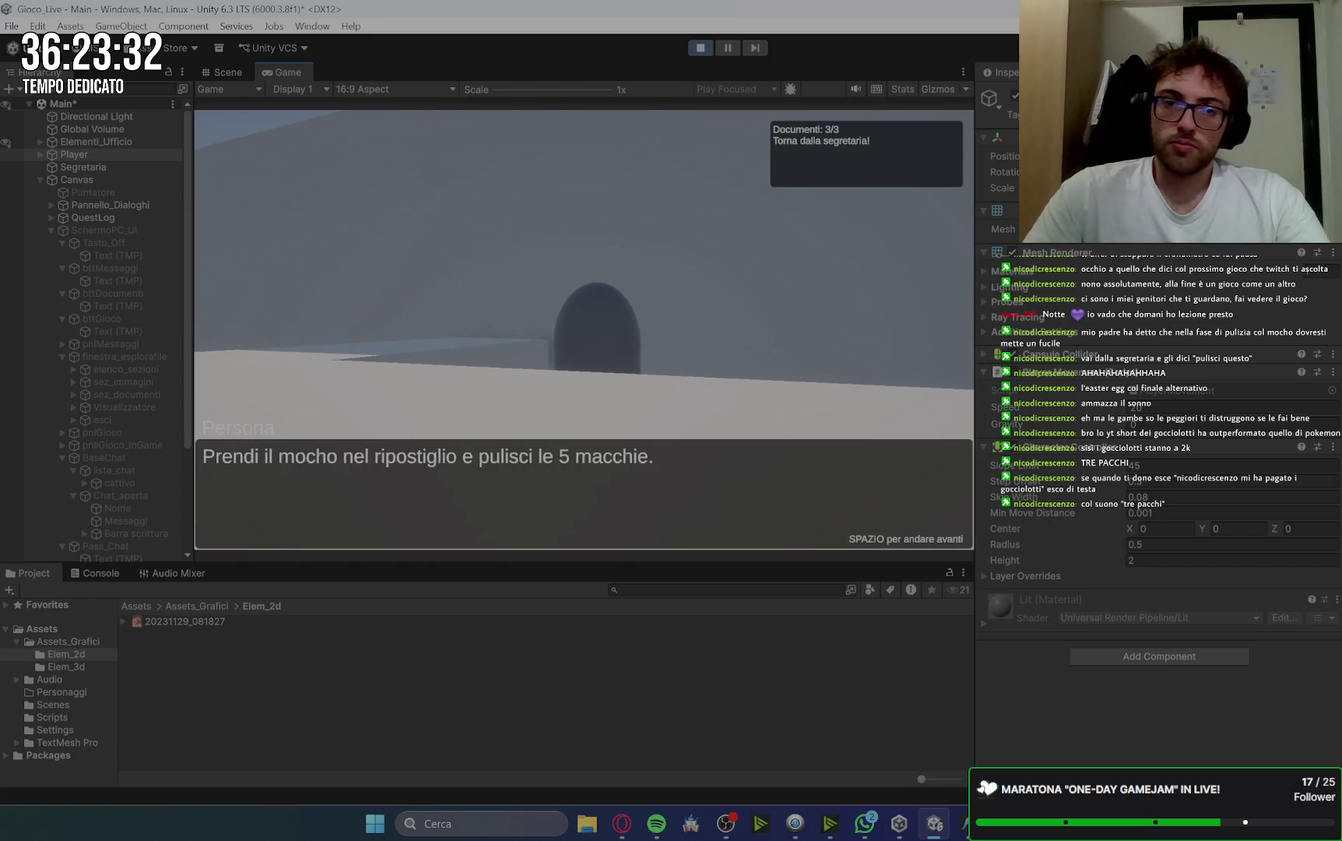
key("space")
key("w")
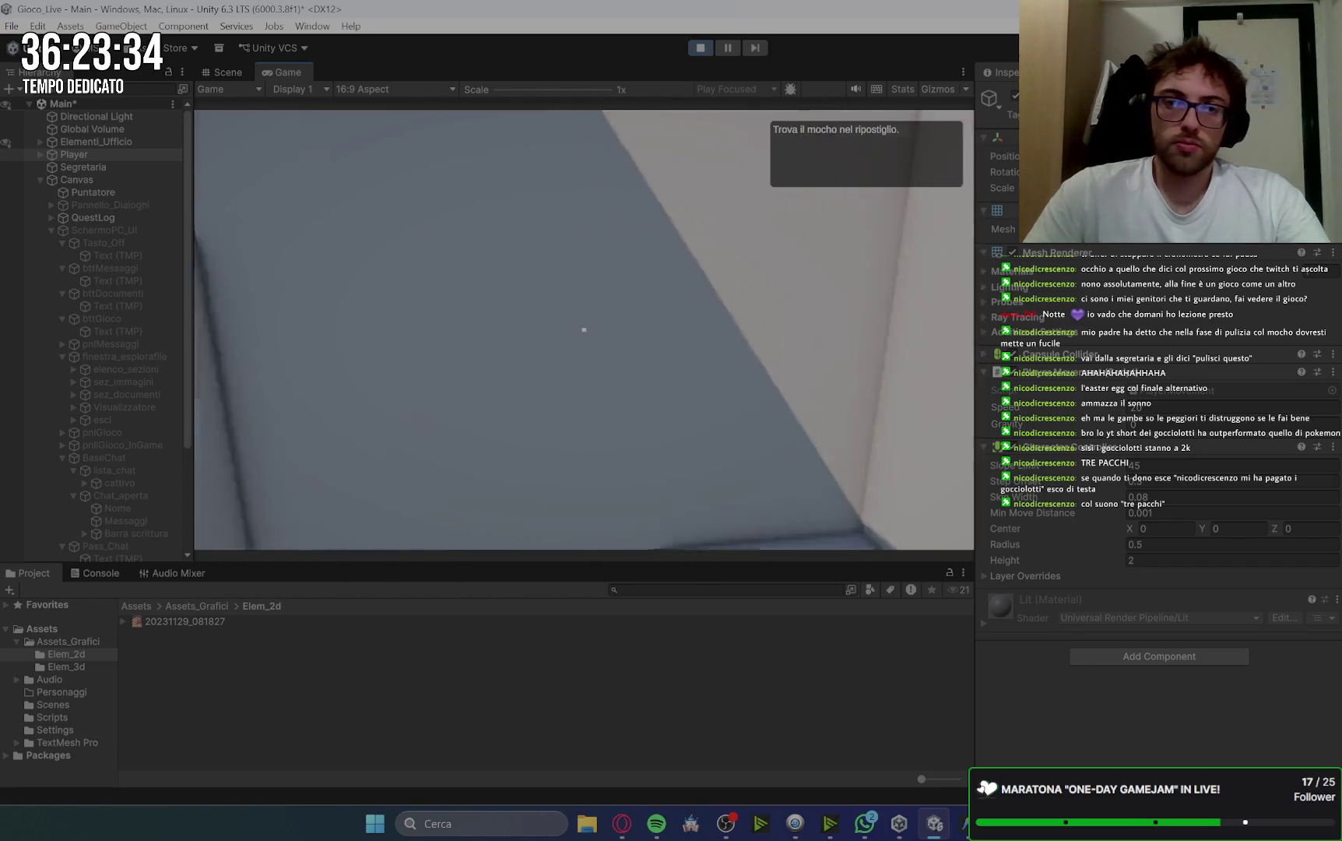
left_click(584, 330)
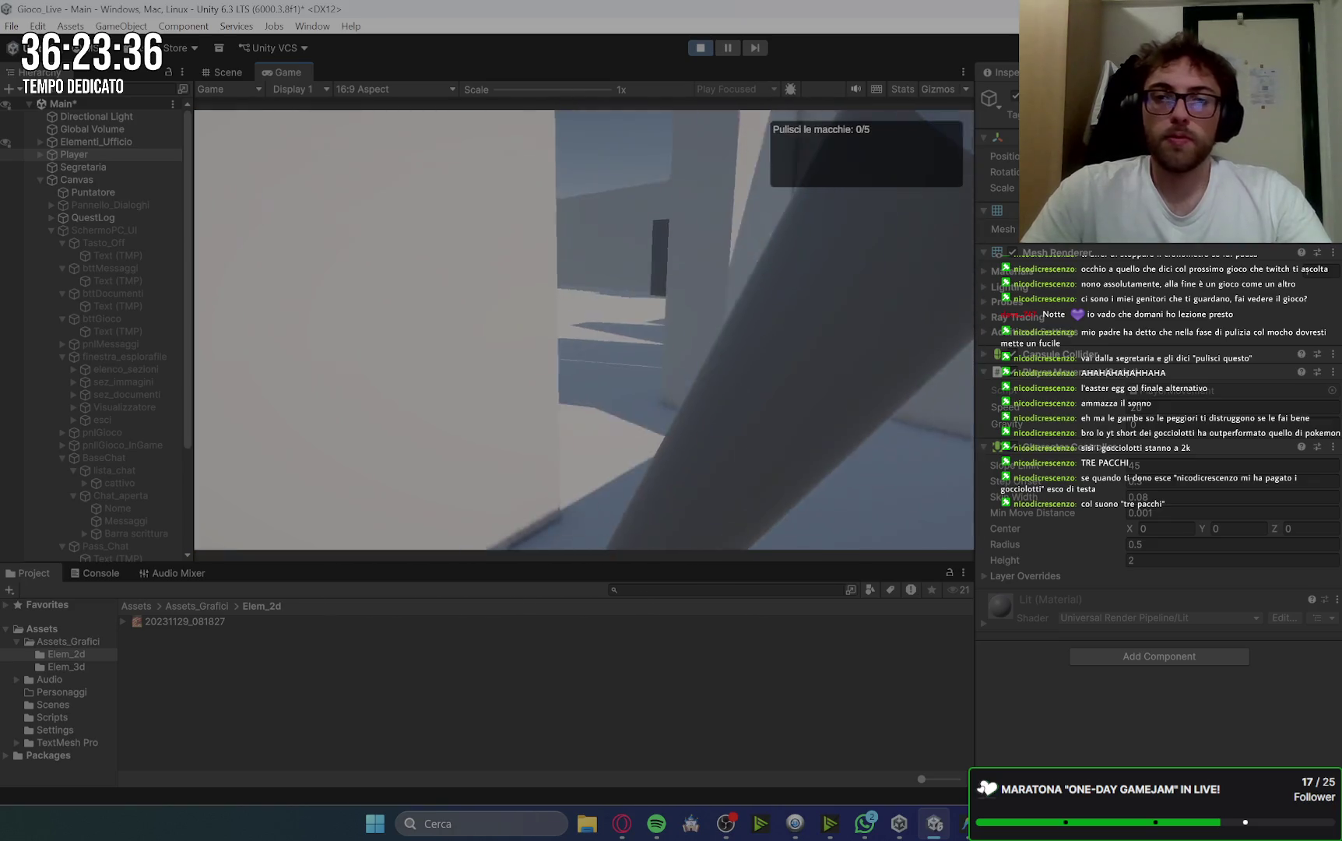
Scrub away all the floor stains with the mop.
key("w")
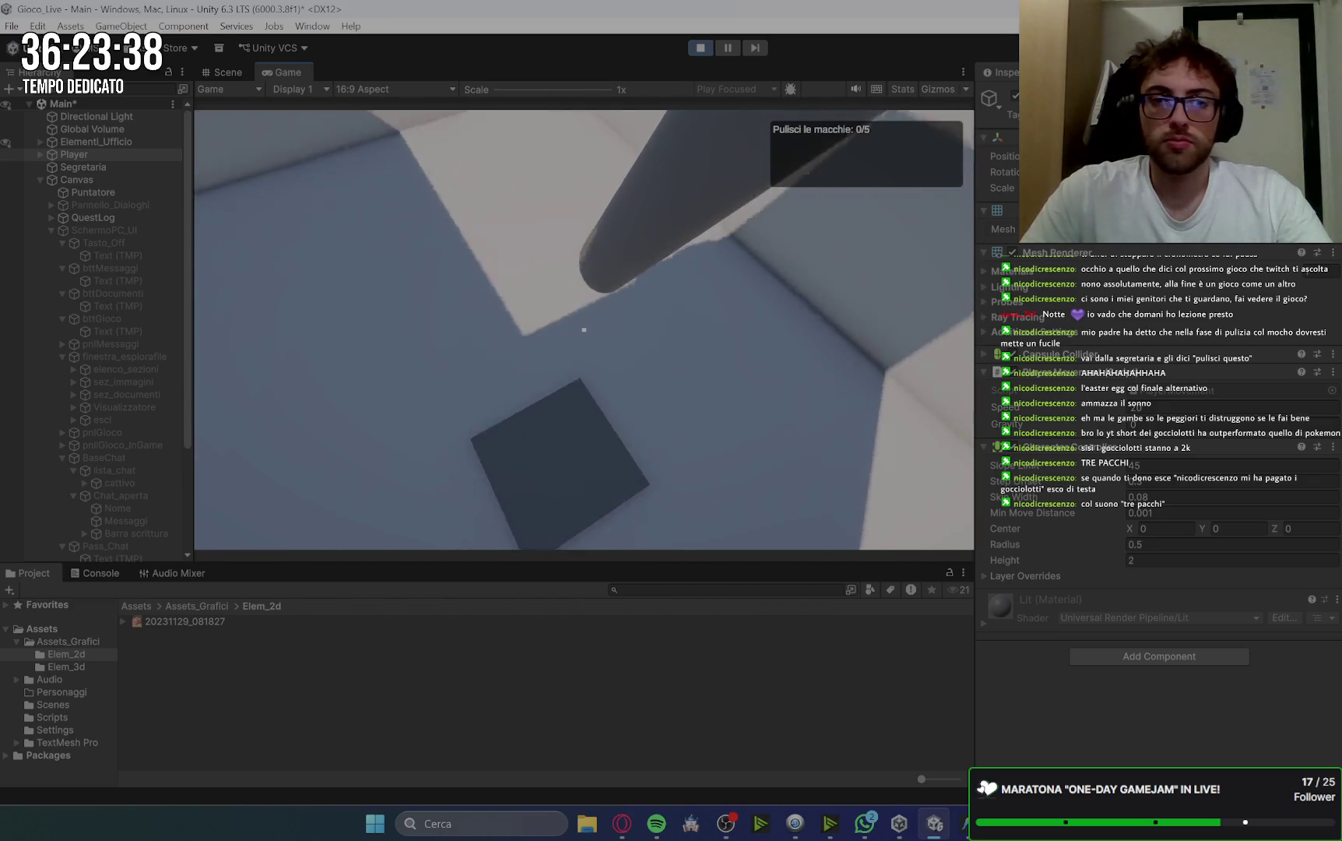
left_click(584, 329)
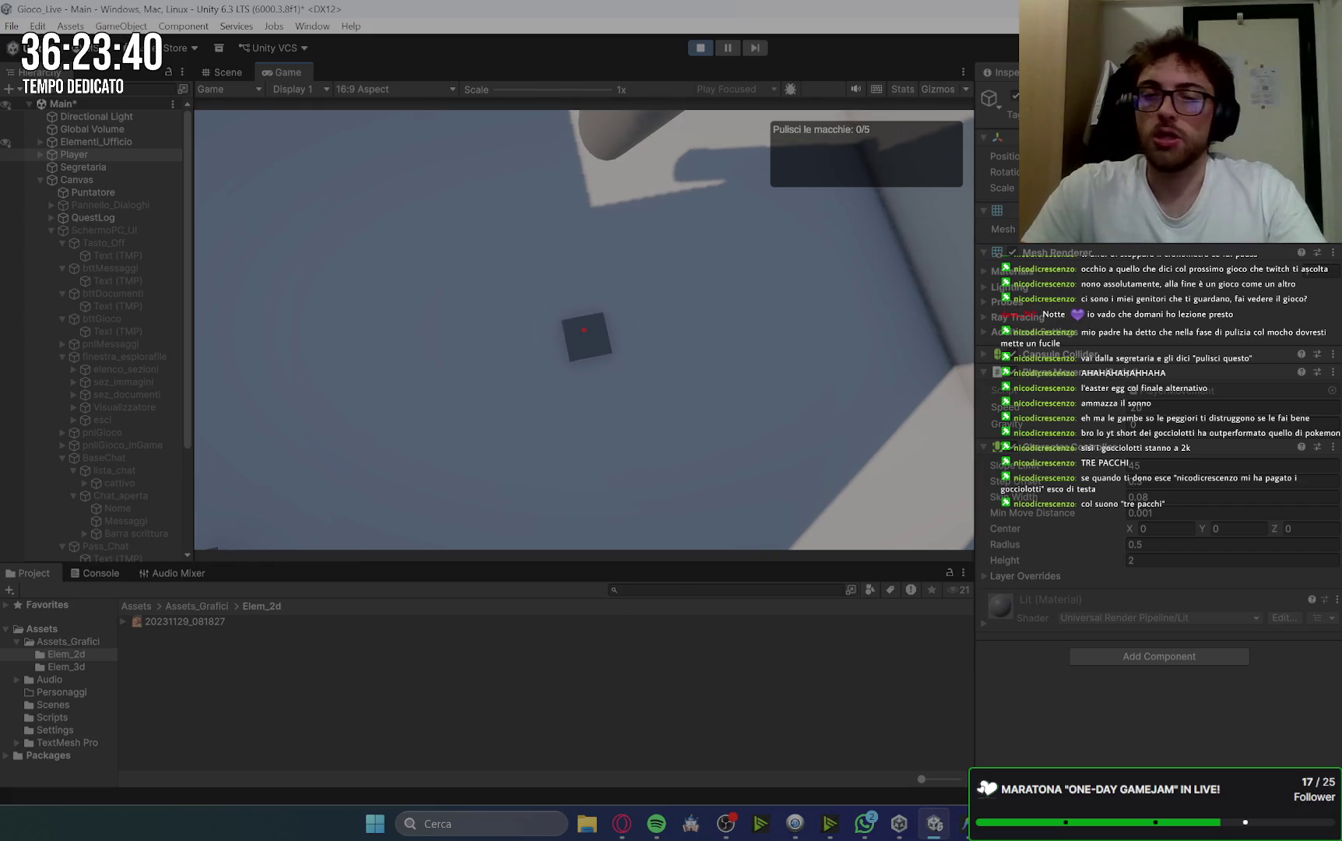
key("w")
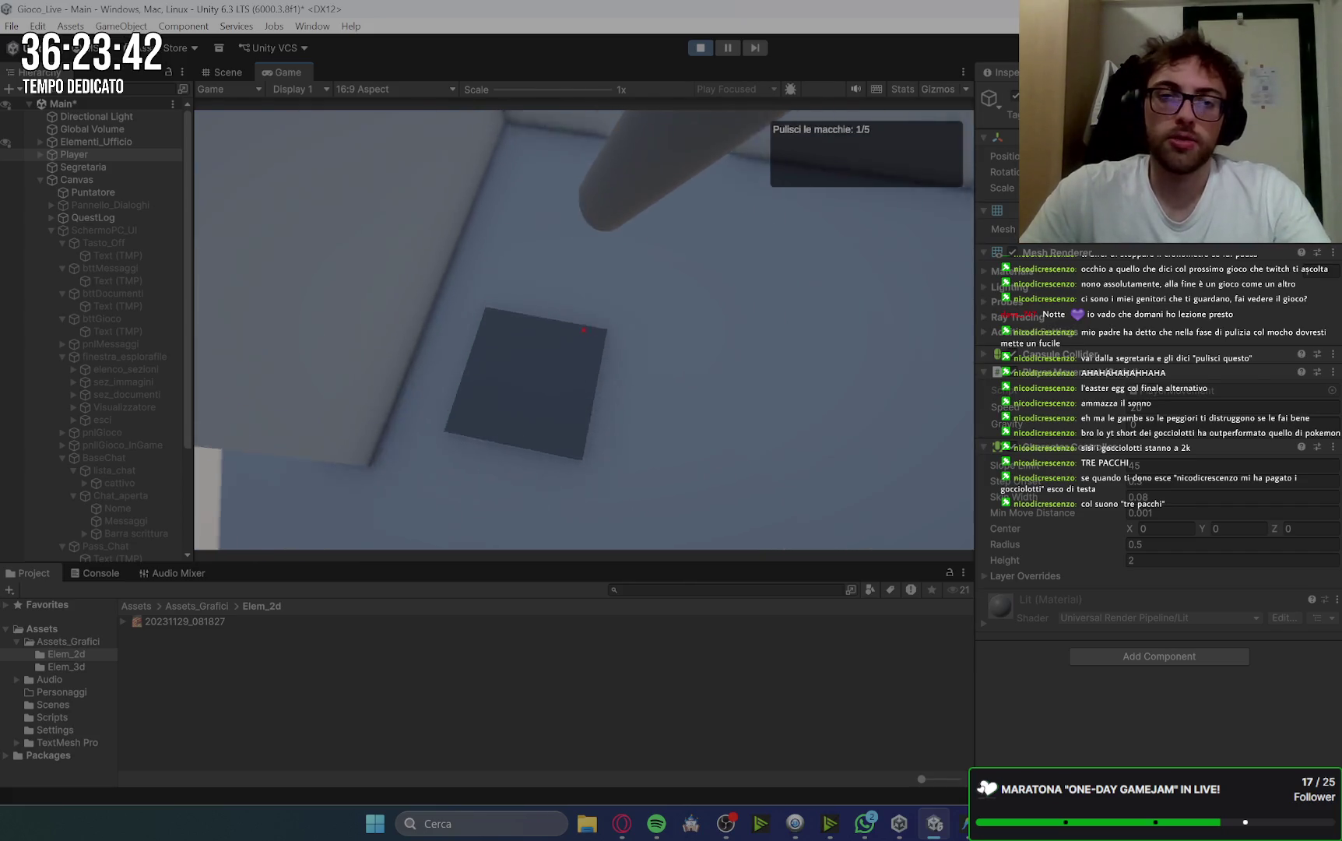
left_click(584, 330)
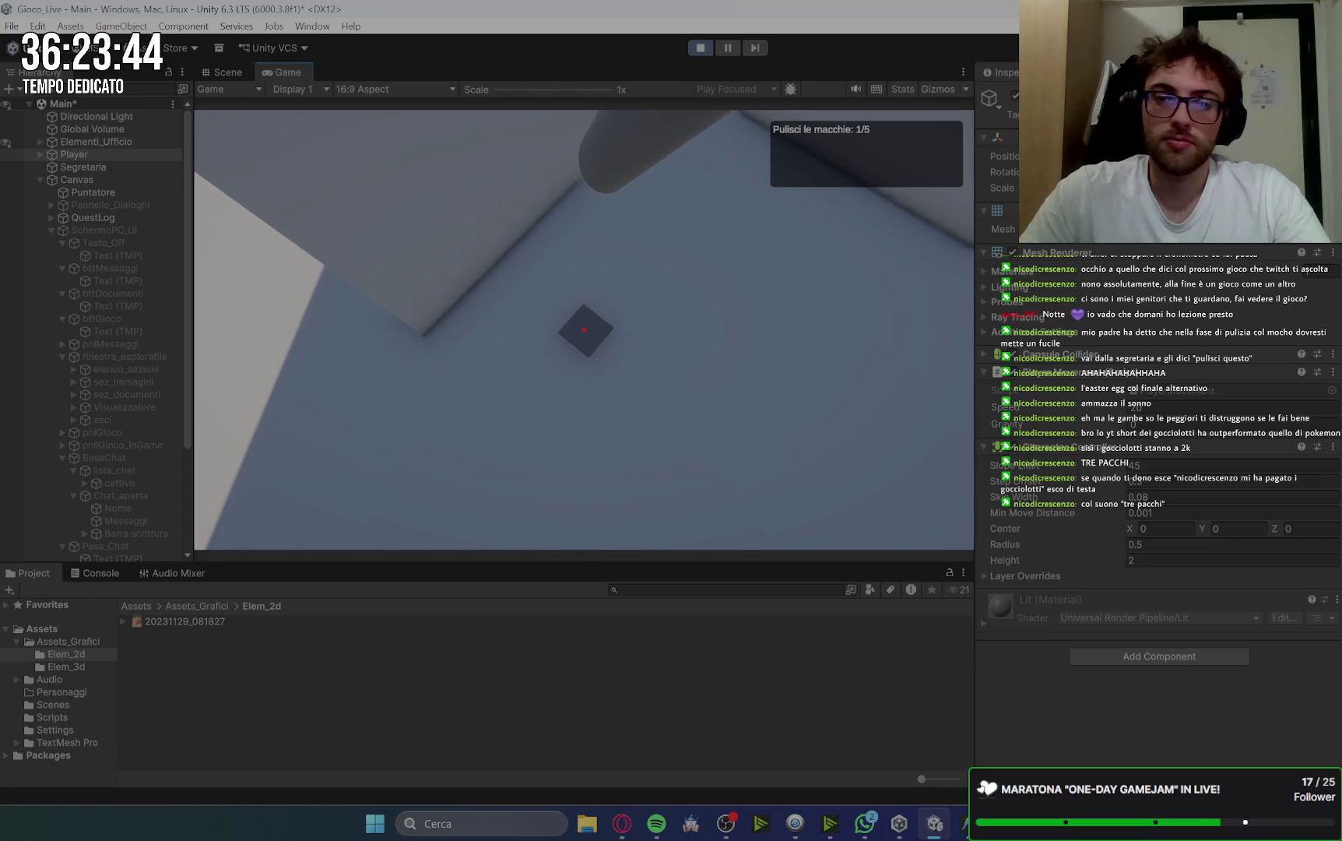
key("w")
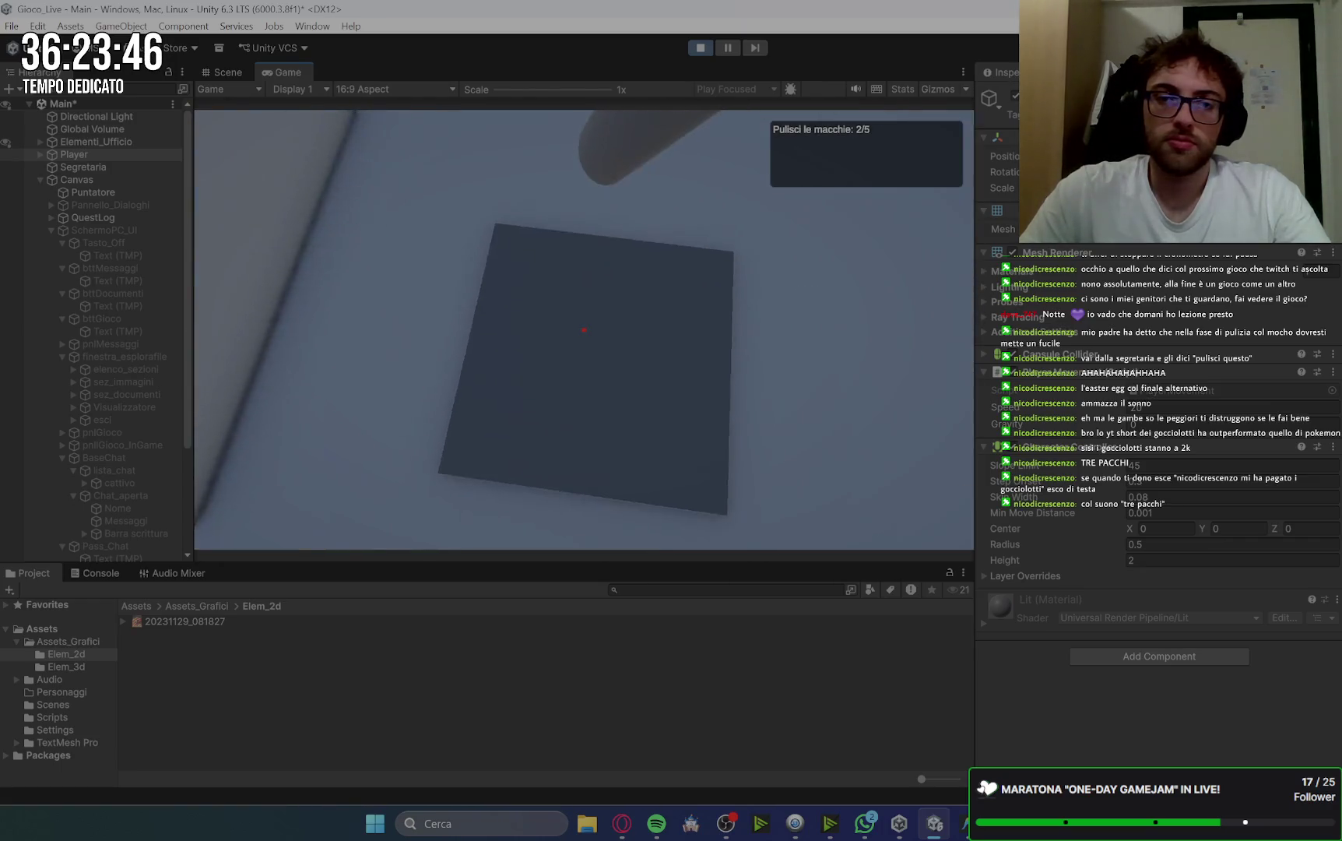
left_click(584, 330)
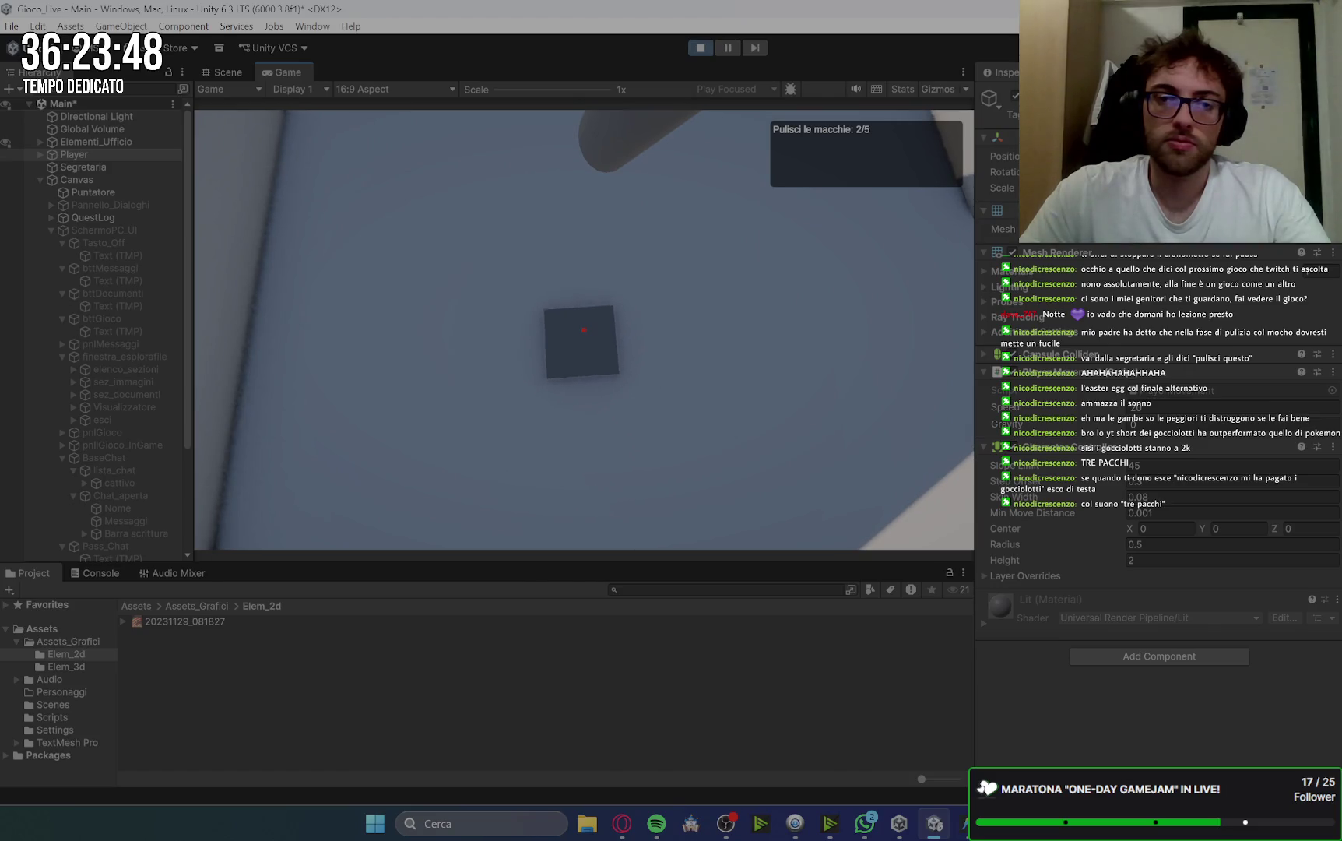
left_click(584, 330)
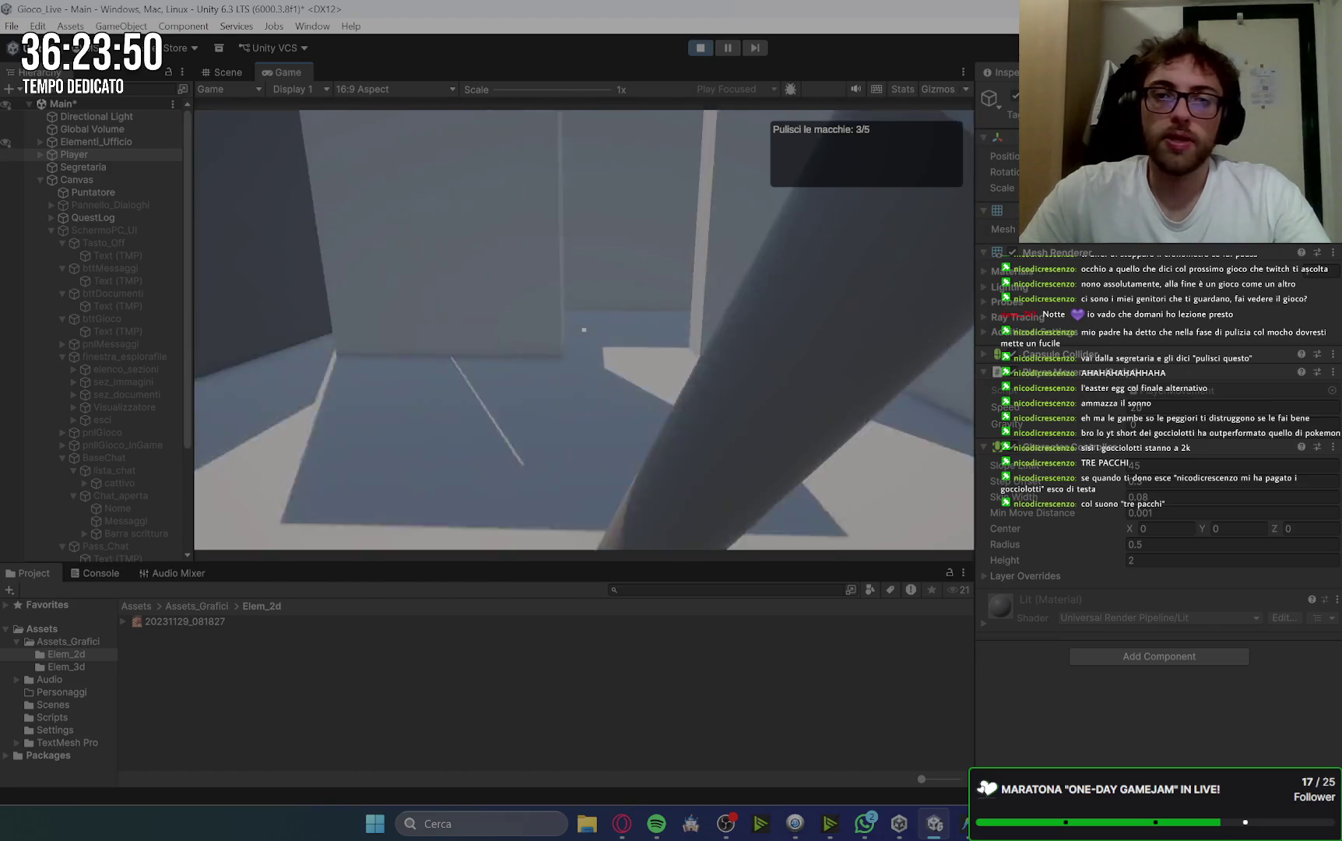
key("w")
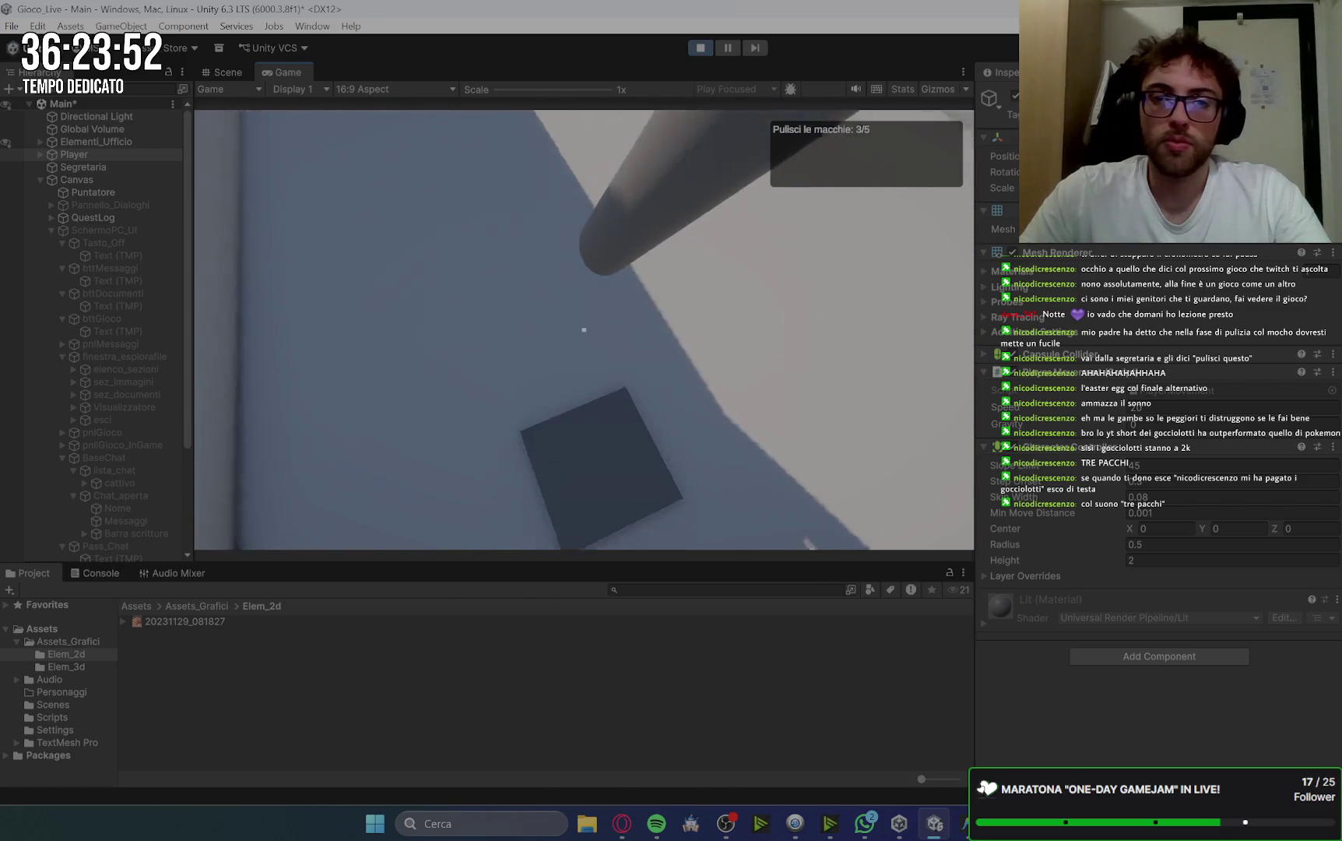
left_click(584, 329)
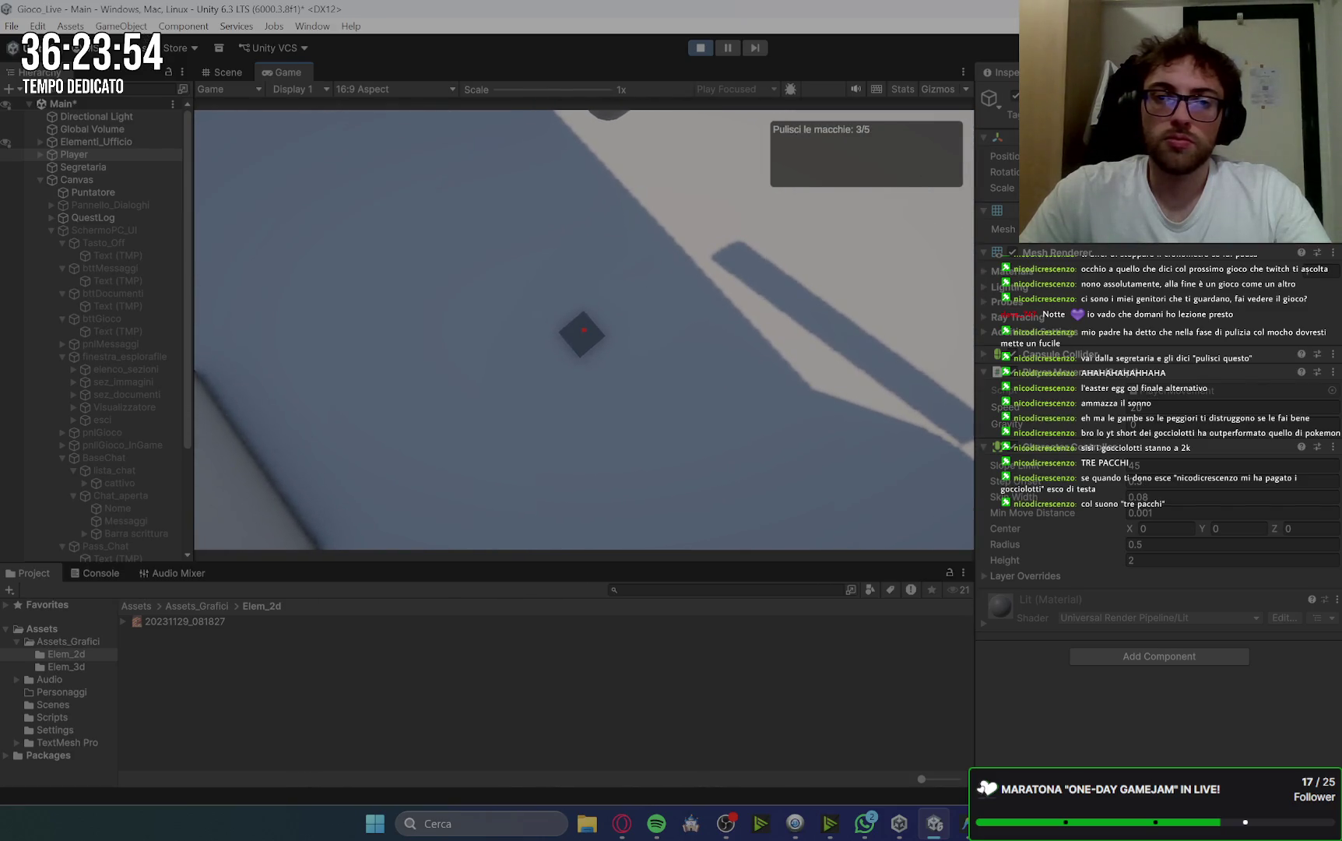
left_click(584, 329)
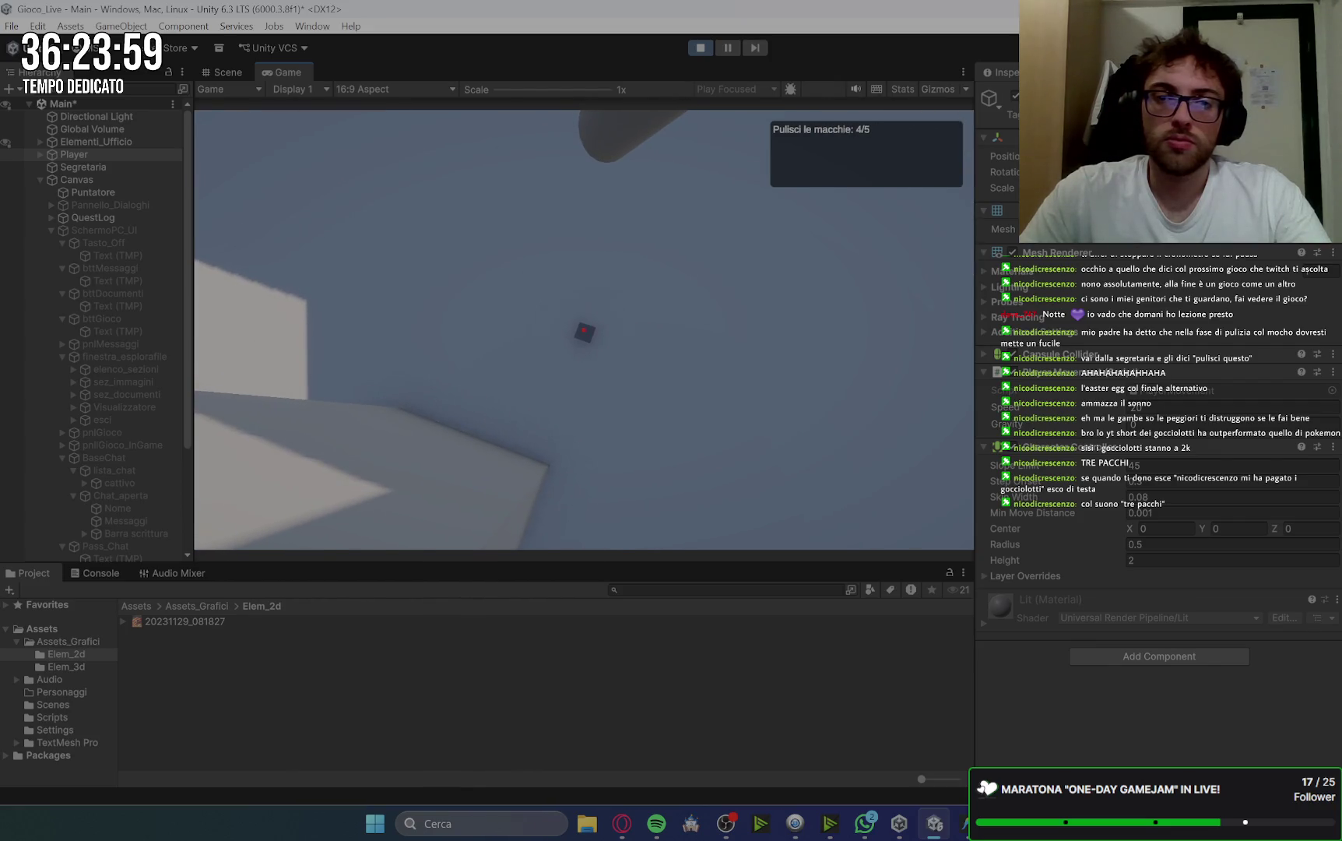
Set the mop down, talk to the secretary and make coffee at the machine.
key("Return")
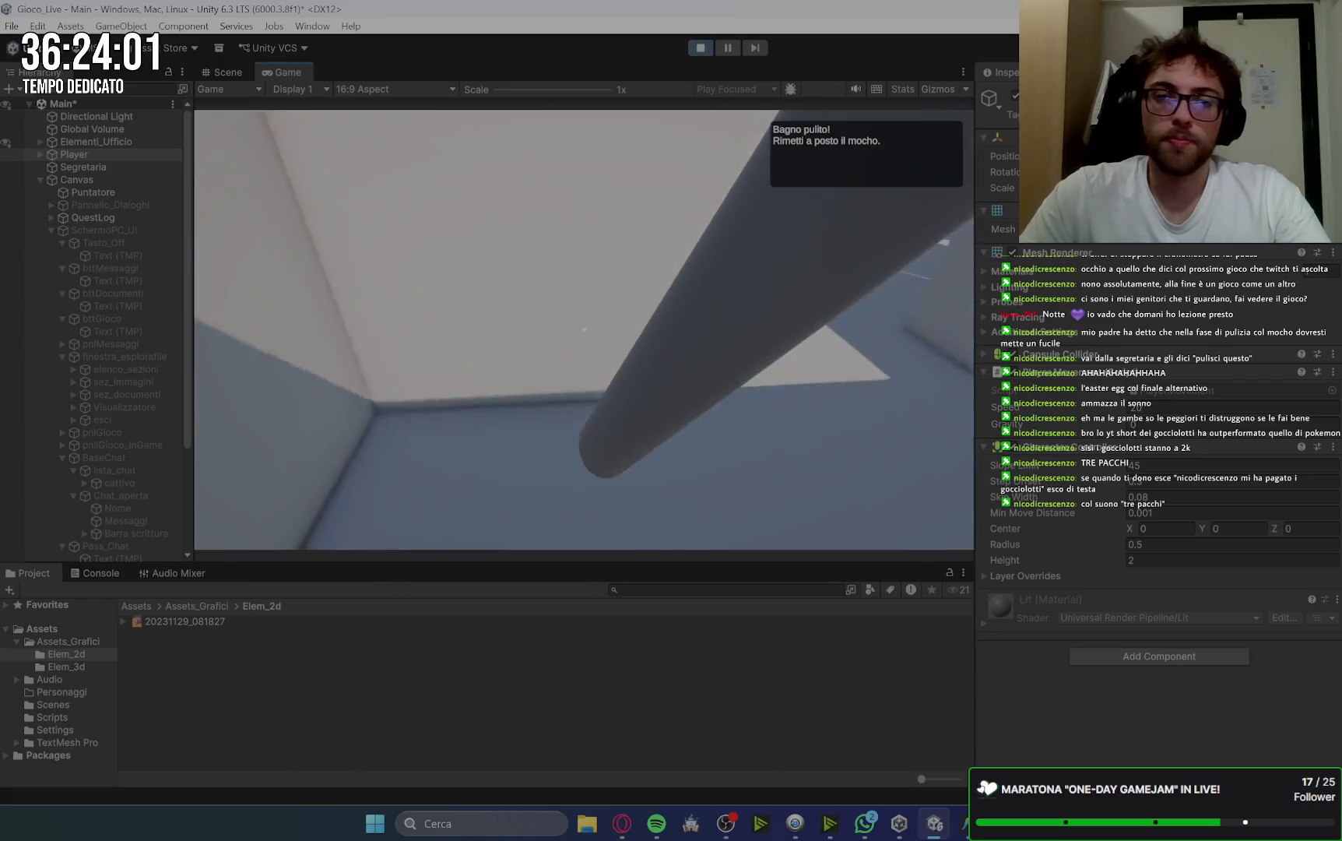
left_click(584, 329)
key("Return")
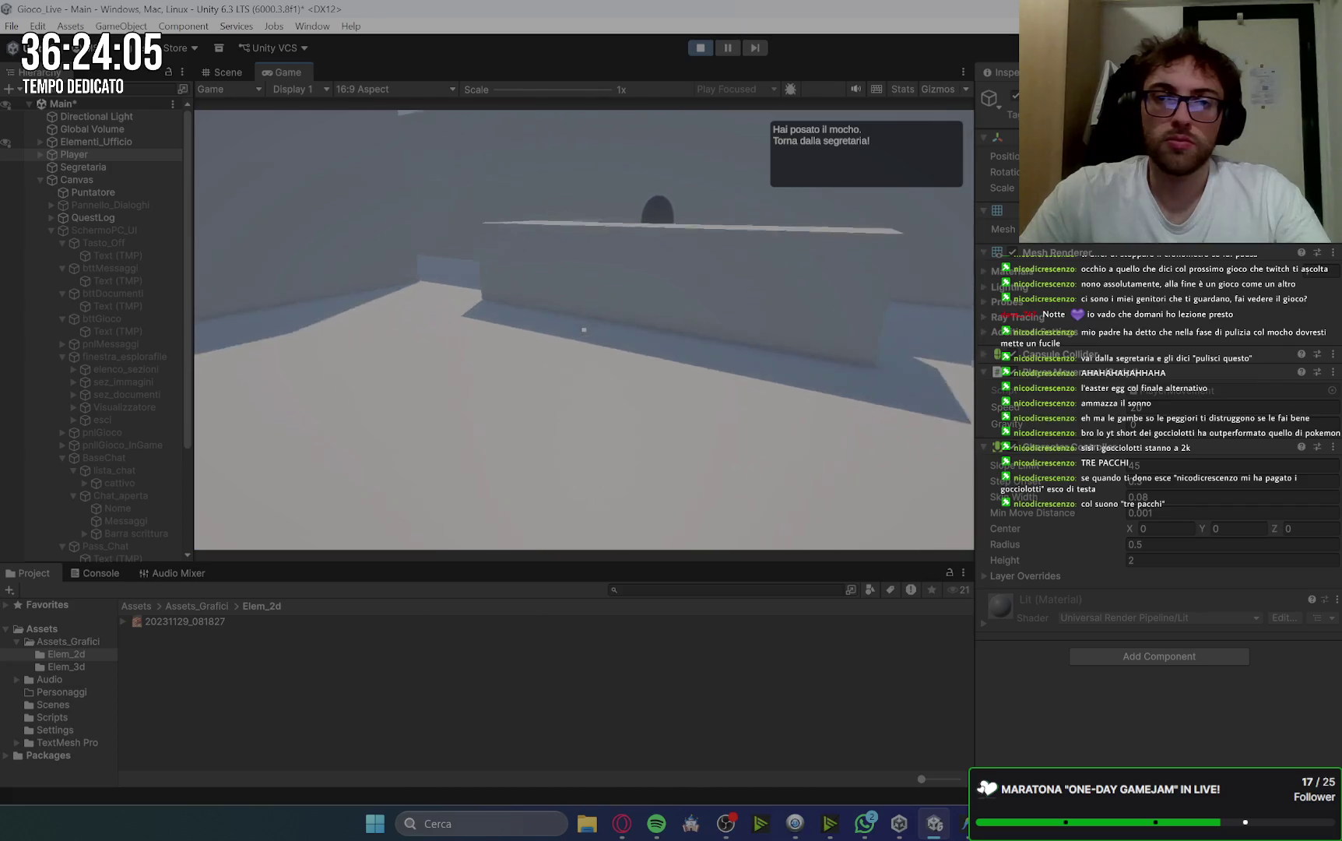
key("e")
key("Return")
key("w")
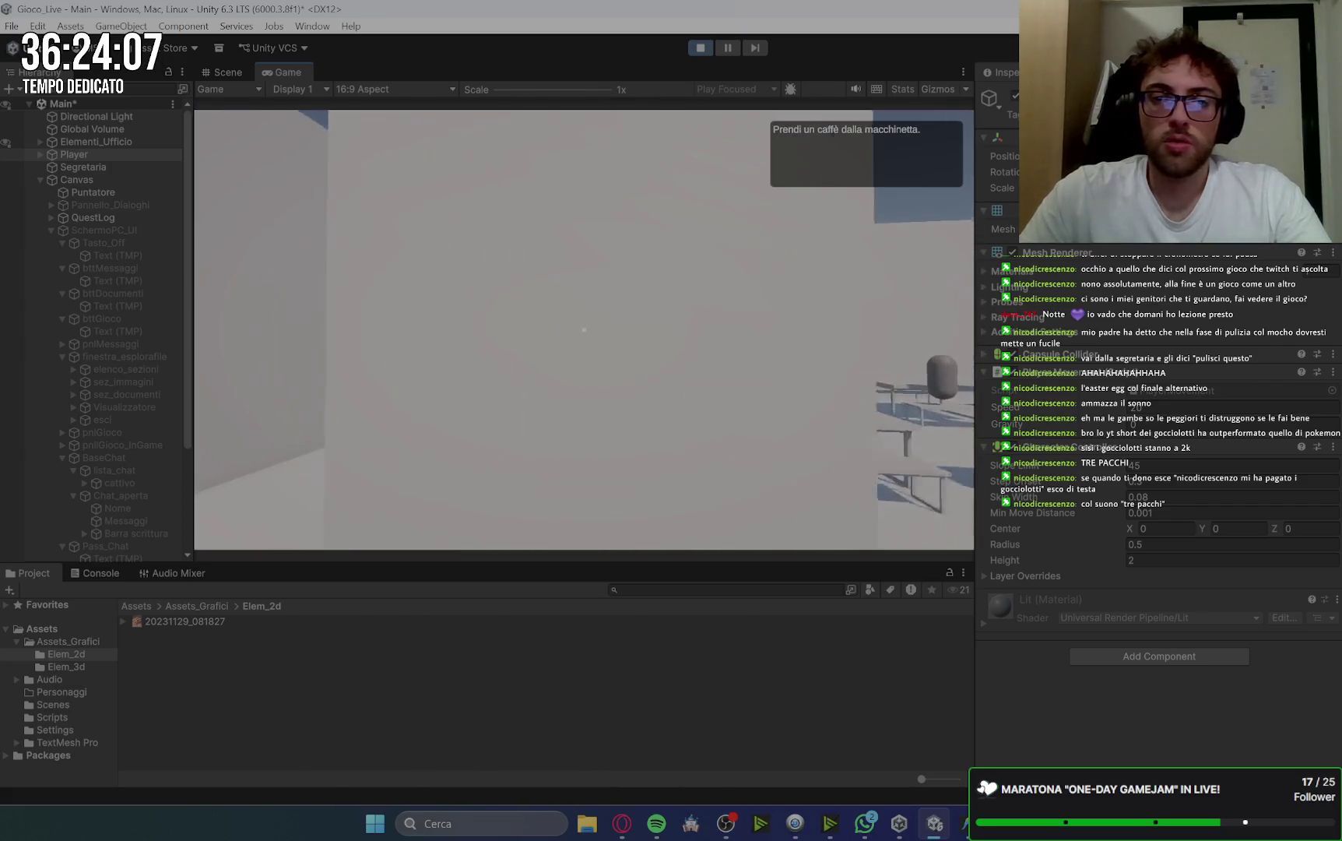
key("e")
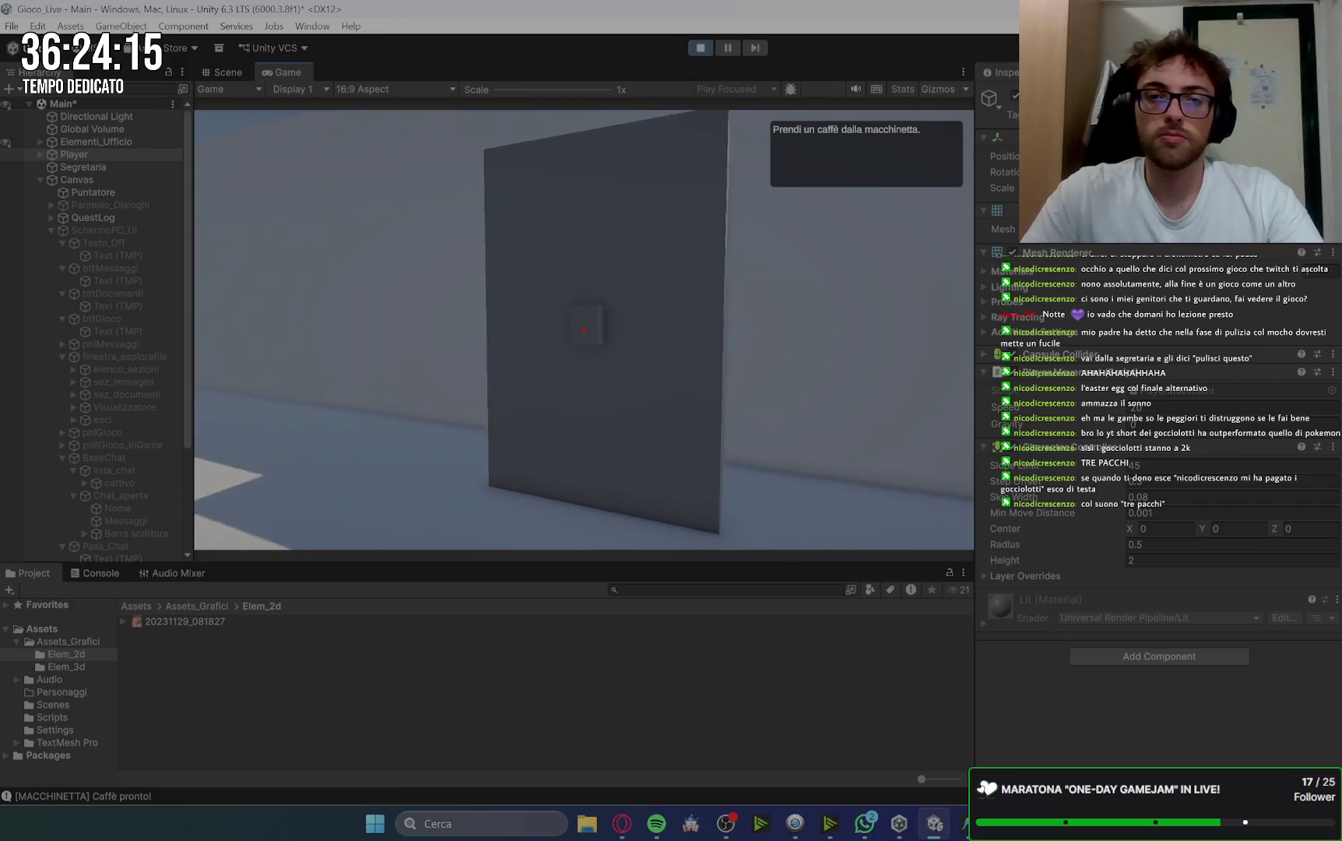
key("e")
Knock, enter the boss's office and deliver the coffee.
key("w")
key("e")
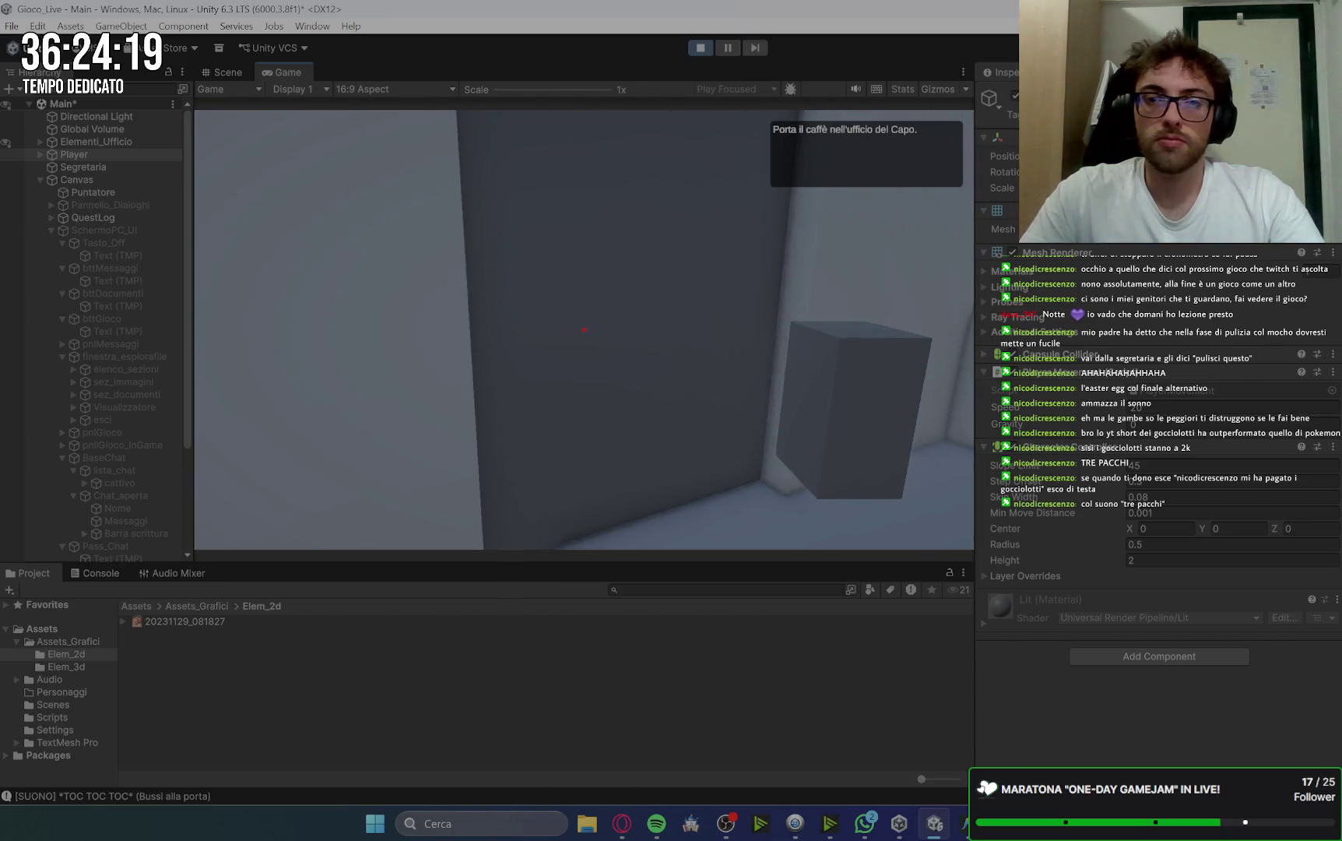
key("w")
key("e")
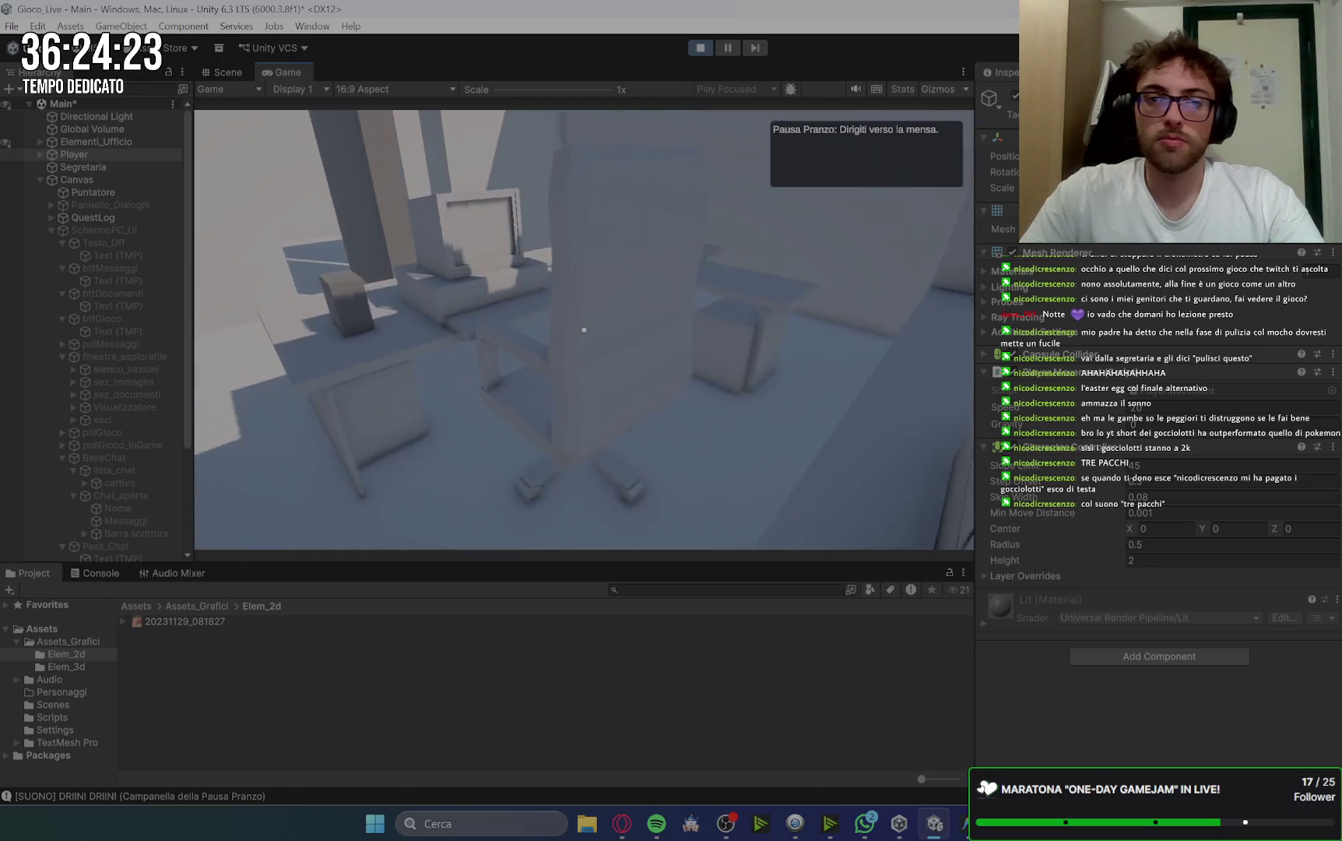
key("w")
key("w")
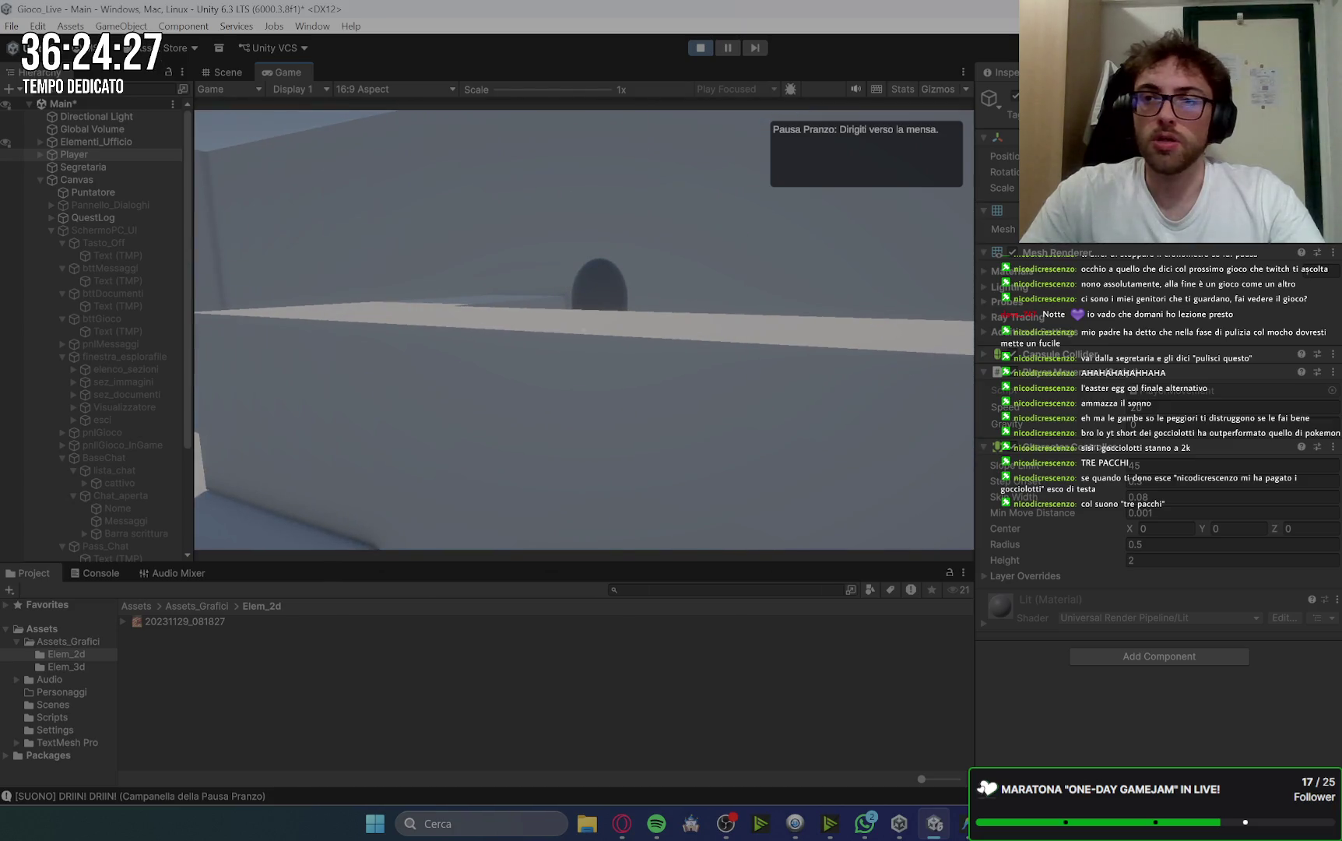
Fill the lunch tray in the canteen, sit at a table, then use the office PC.
key("w")
key("space")
key("e")
key("space")
key("e")
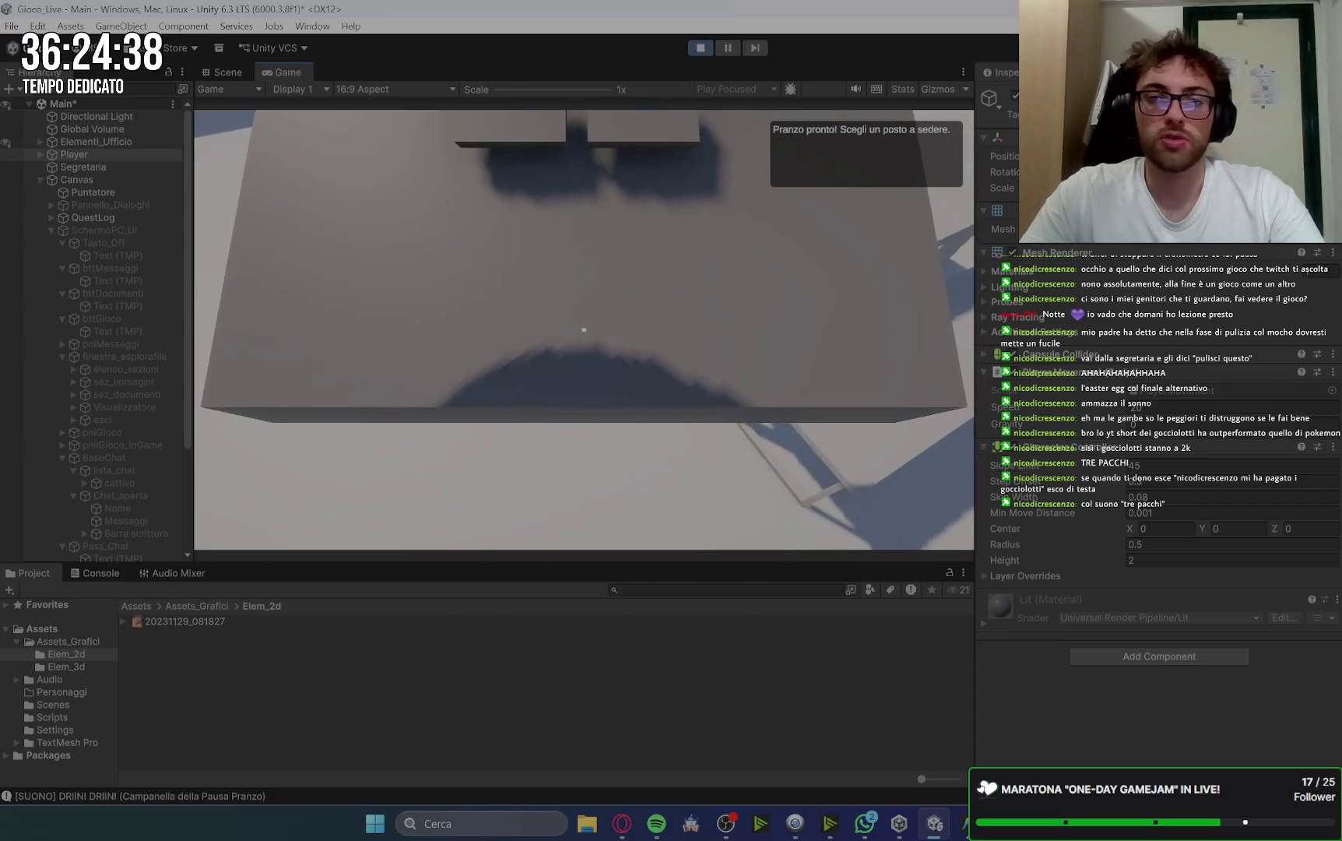
left_click(584, 329)
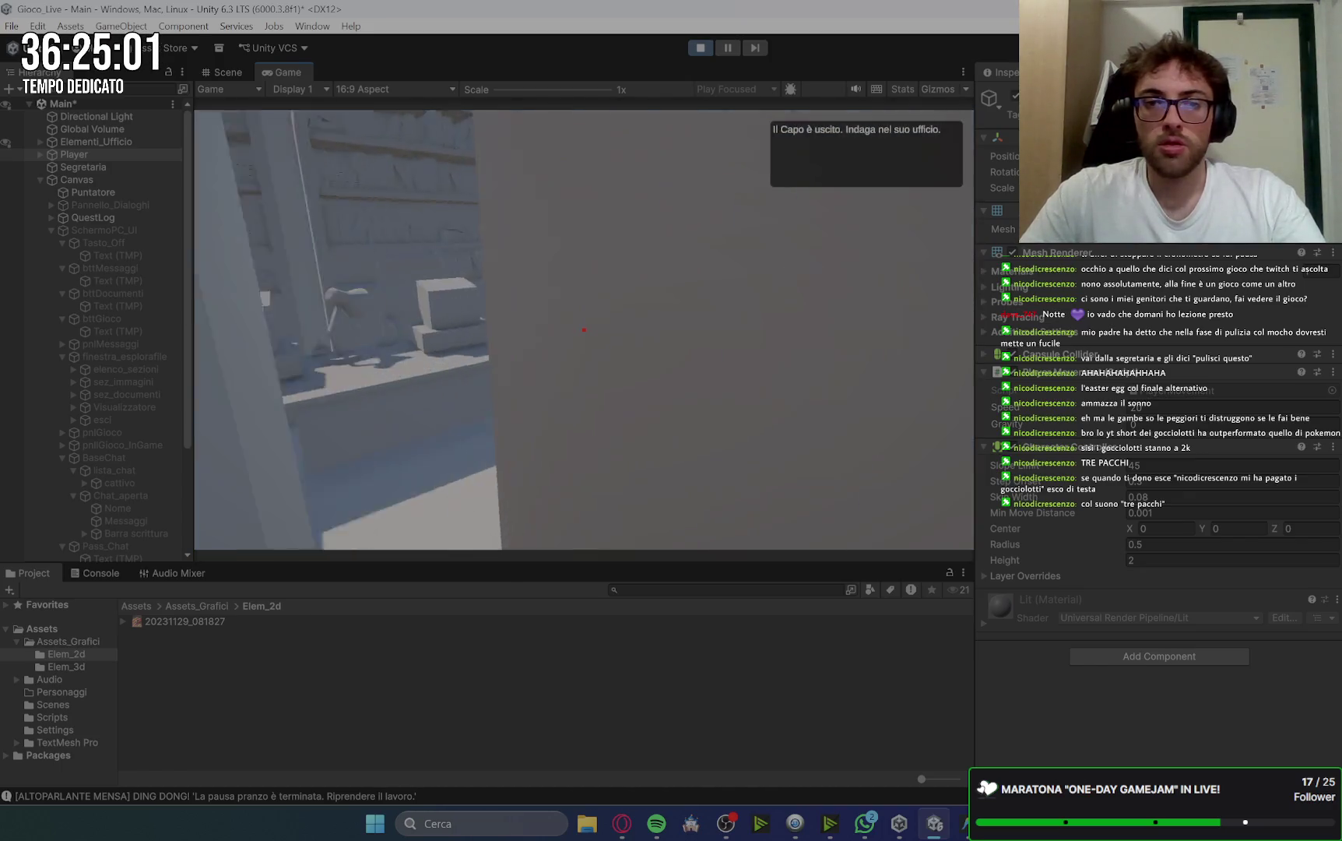
left_click(584, 330)
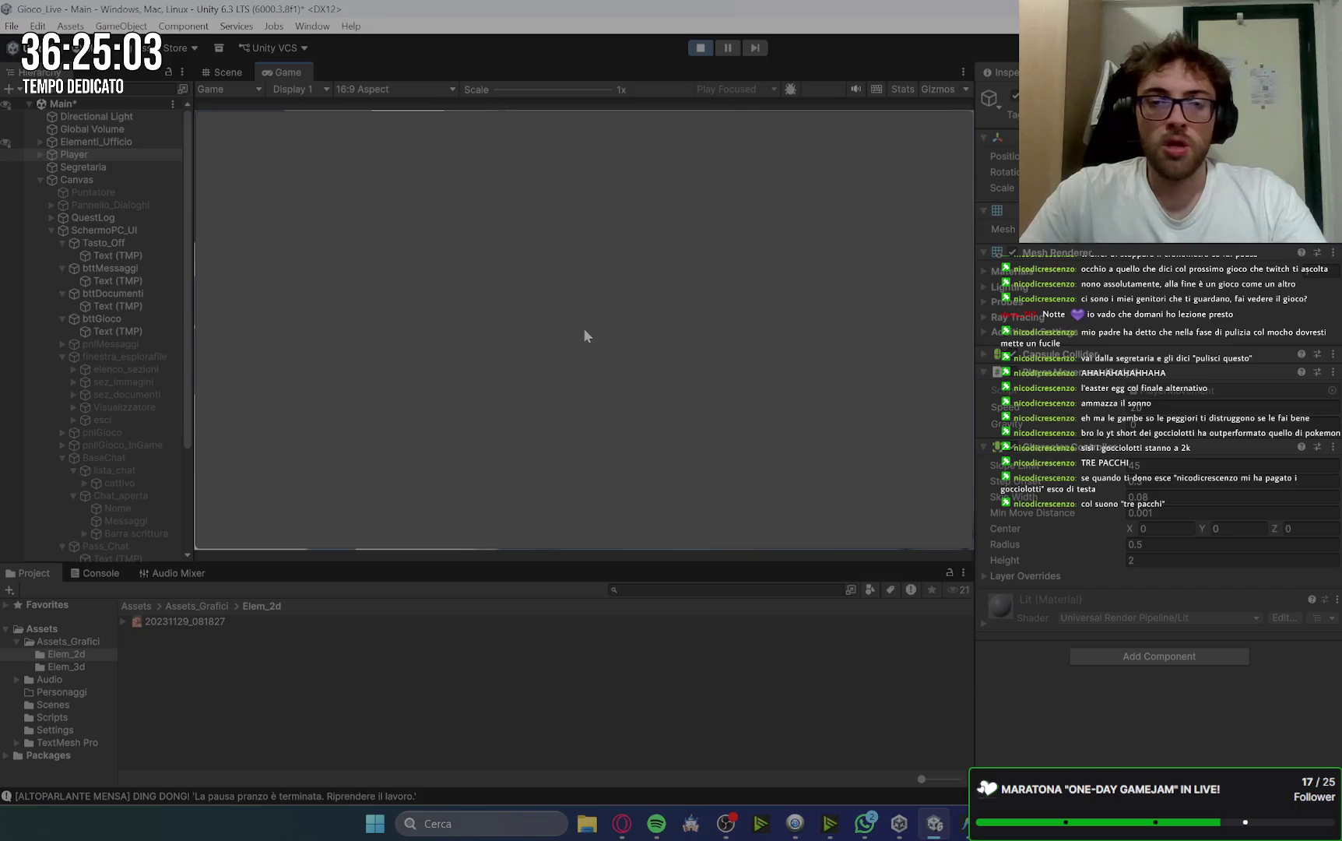
Set the Canvas Scaler reference resolution to 1920 × 1080, then launch the Gioco app.
left_click(84, 179)
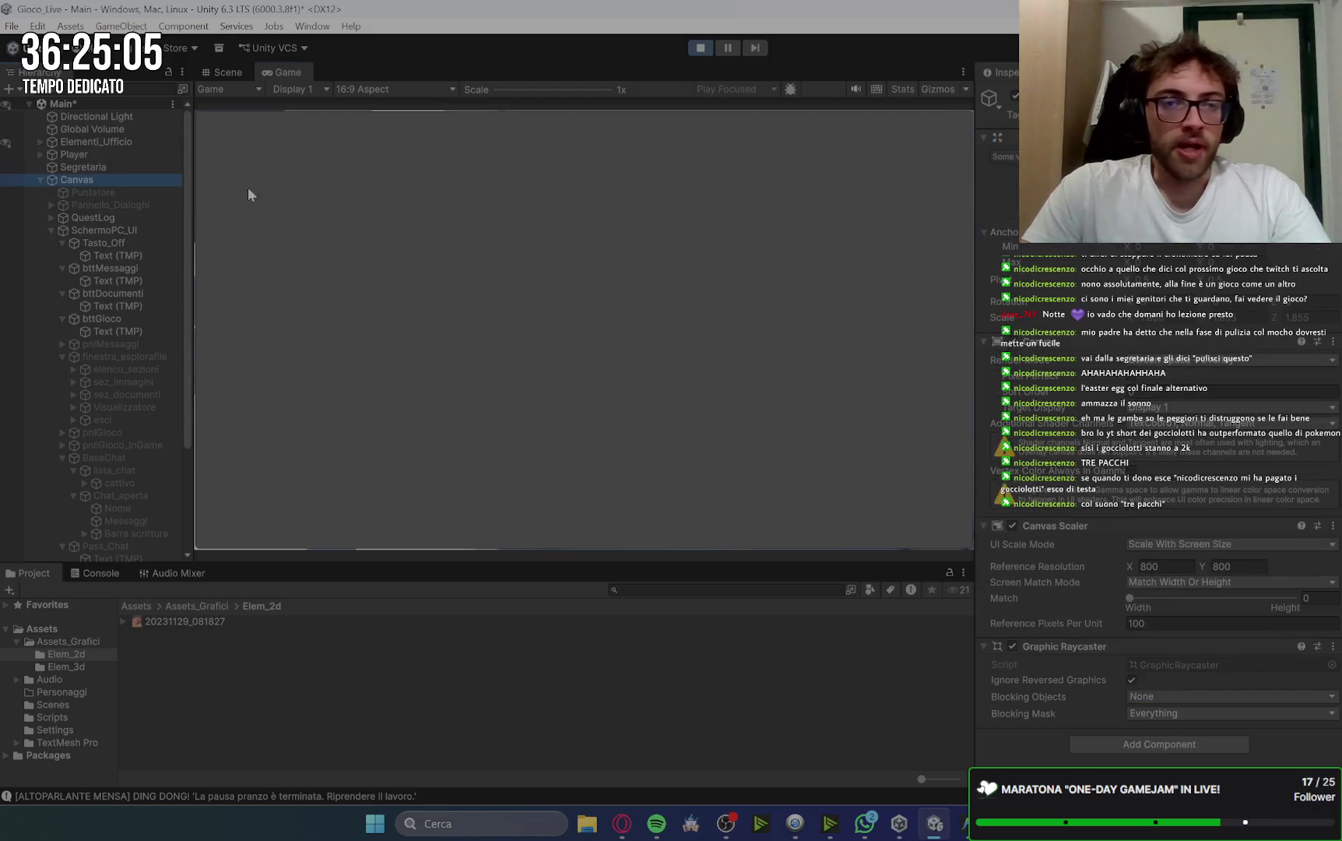
left_click(1160, 566)
type("1920")
left_click(1228, 568)
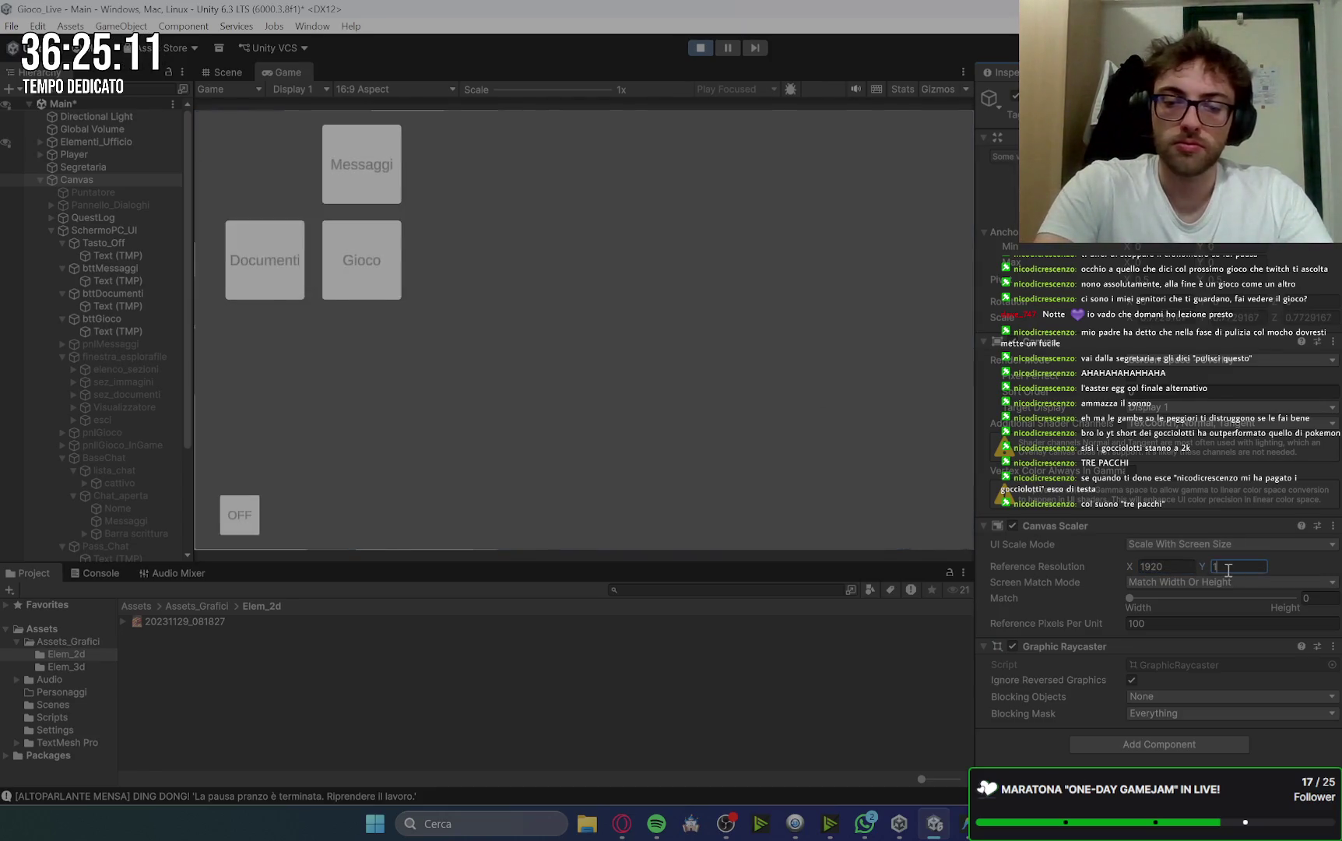
type("080")
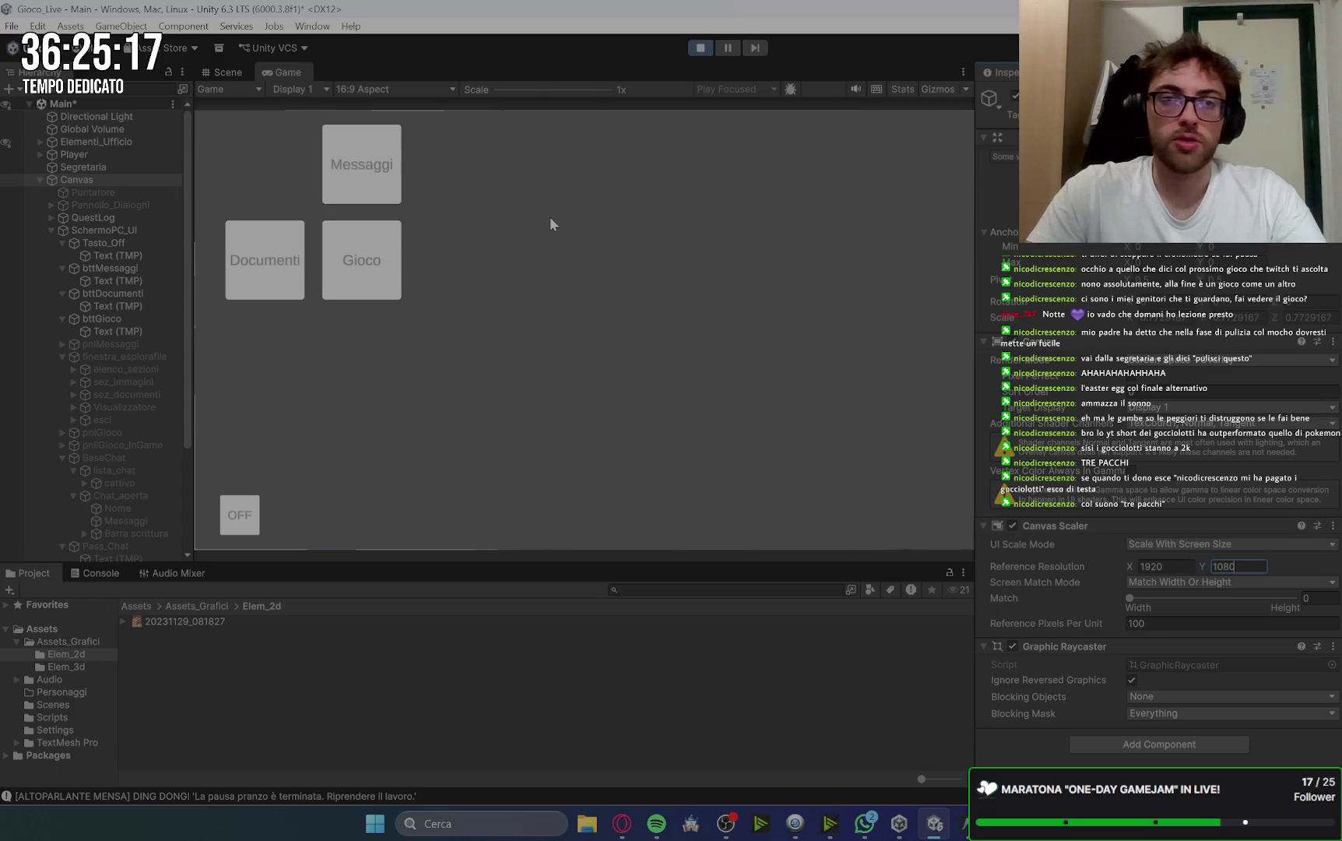
left_click(364, 265)
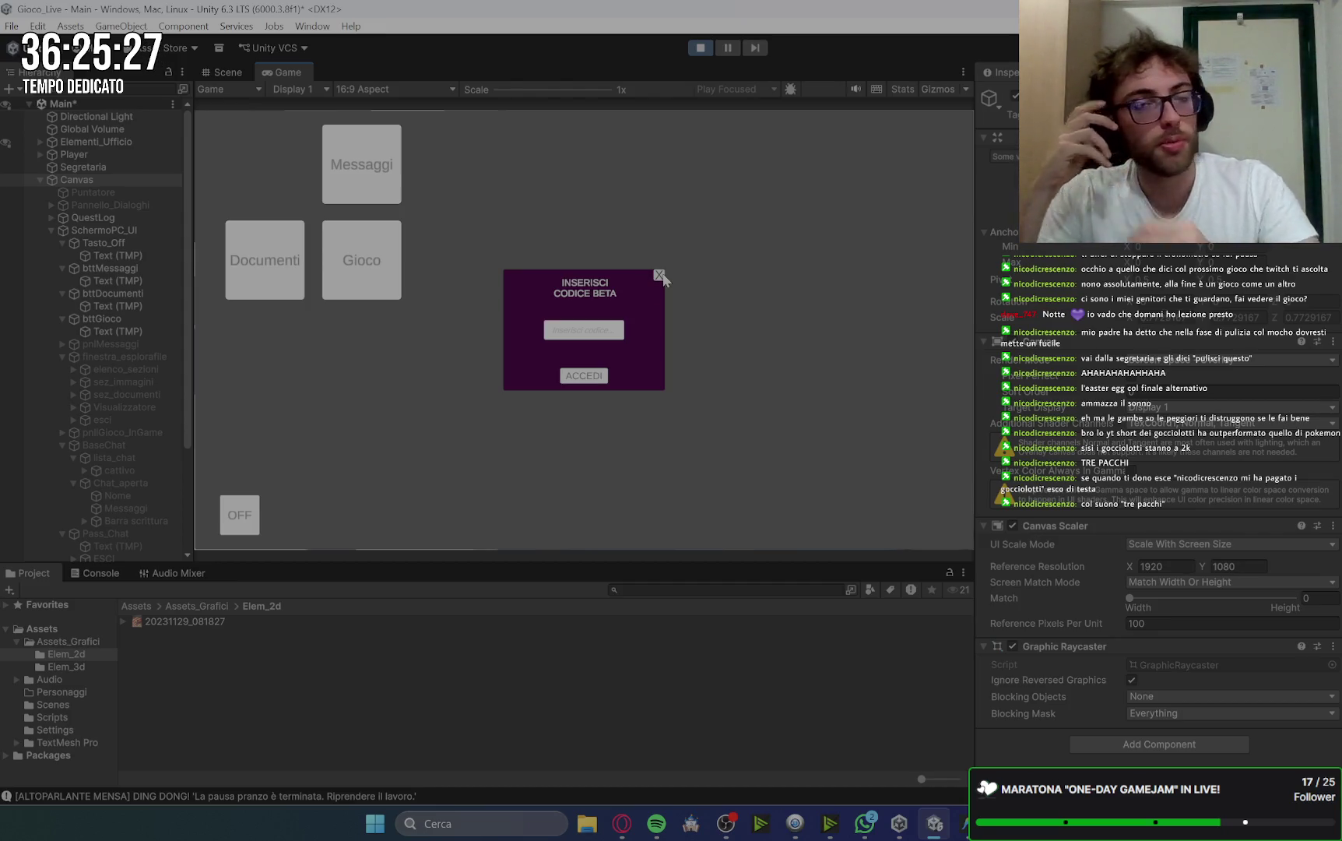
Submit a wrong beta code, then enter the correct one to open Dungeon Crawler.
left_click(594, 332)
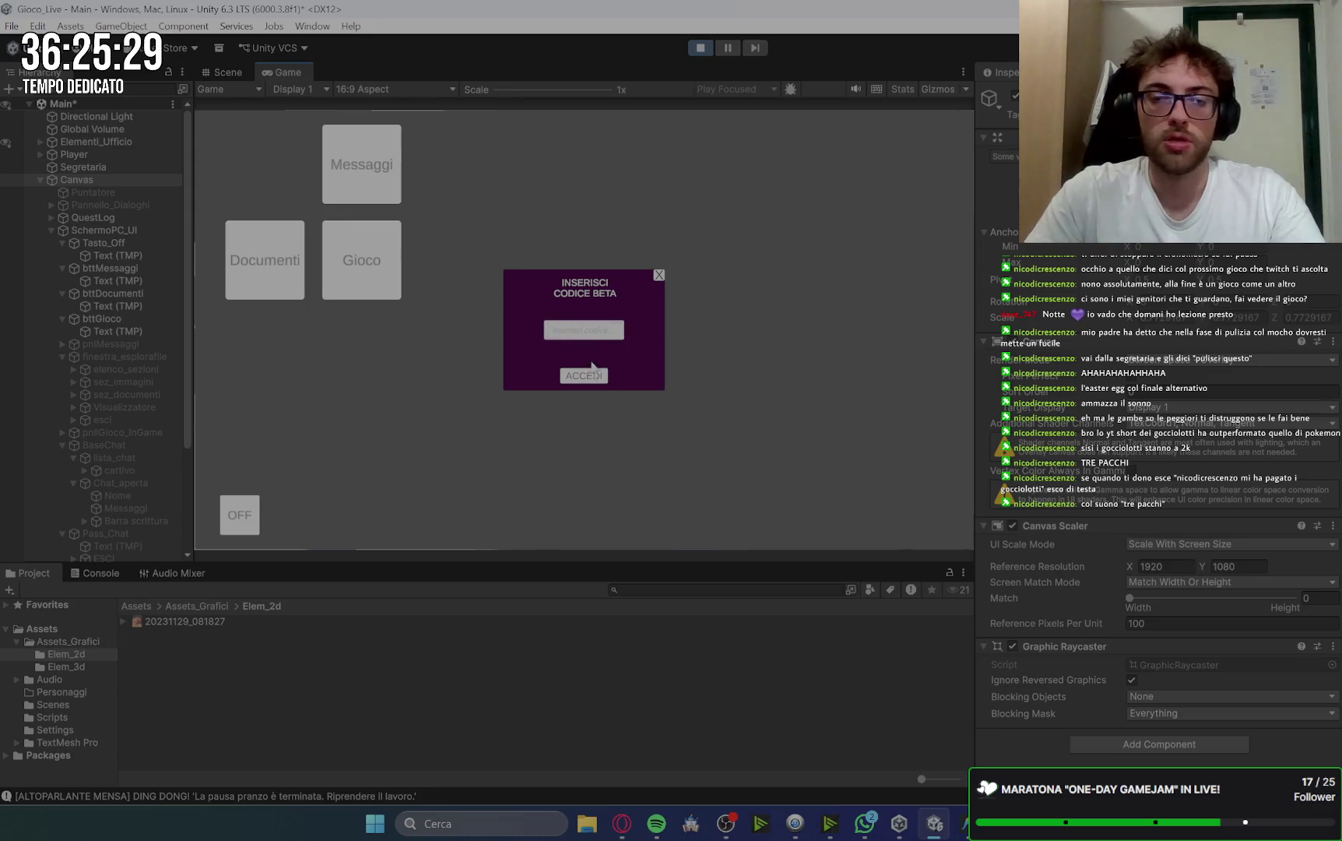
left_click(590, 377)
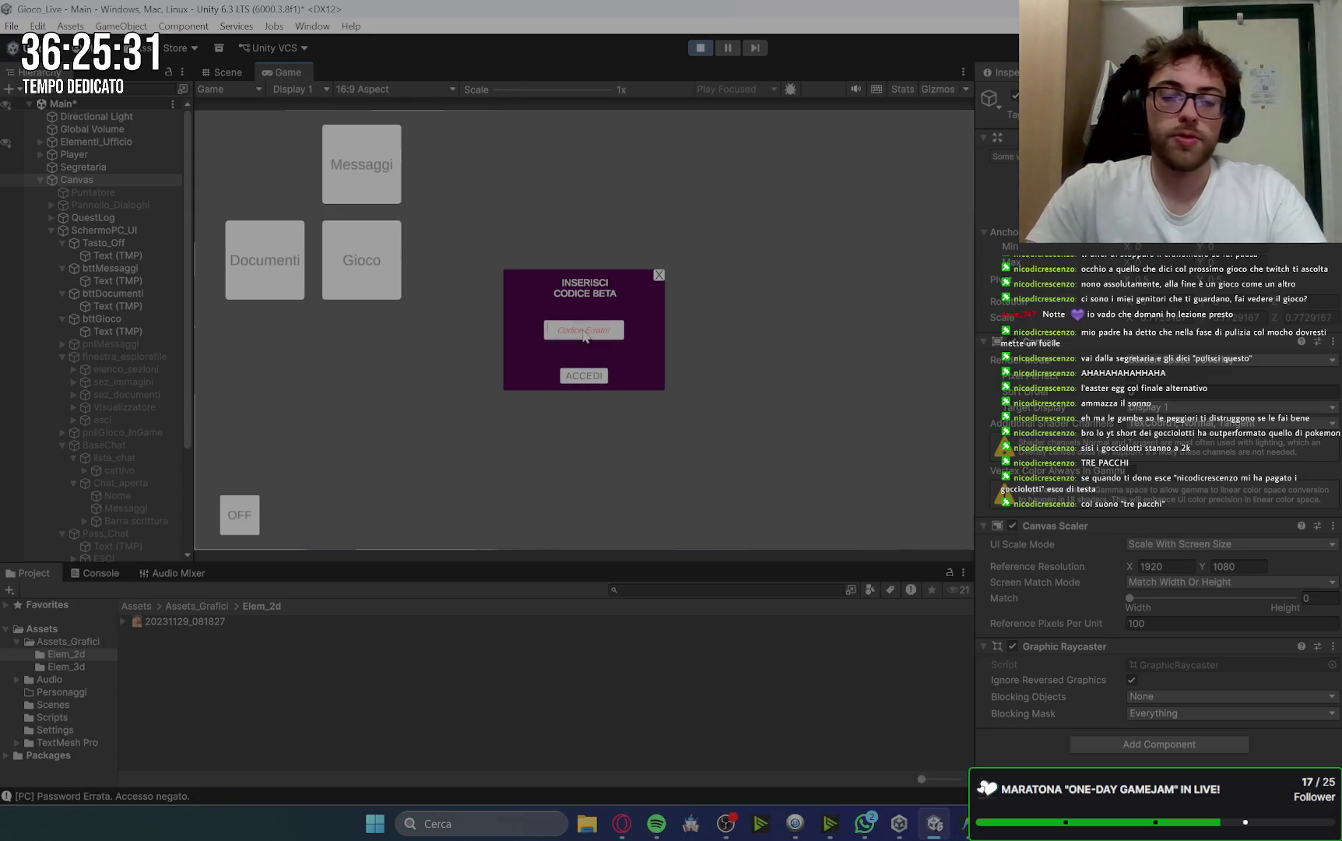
left_click(584, 333)
type("8008_135")
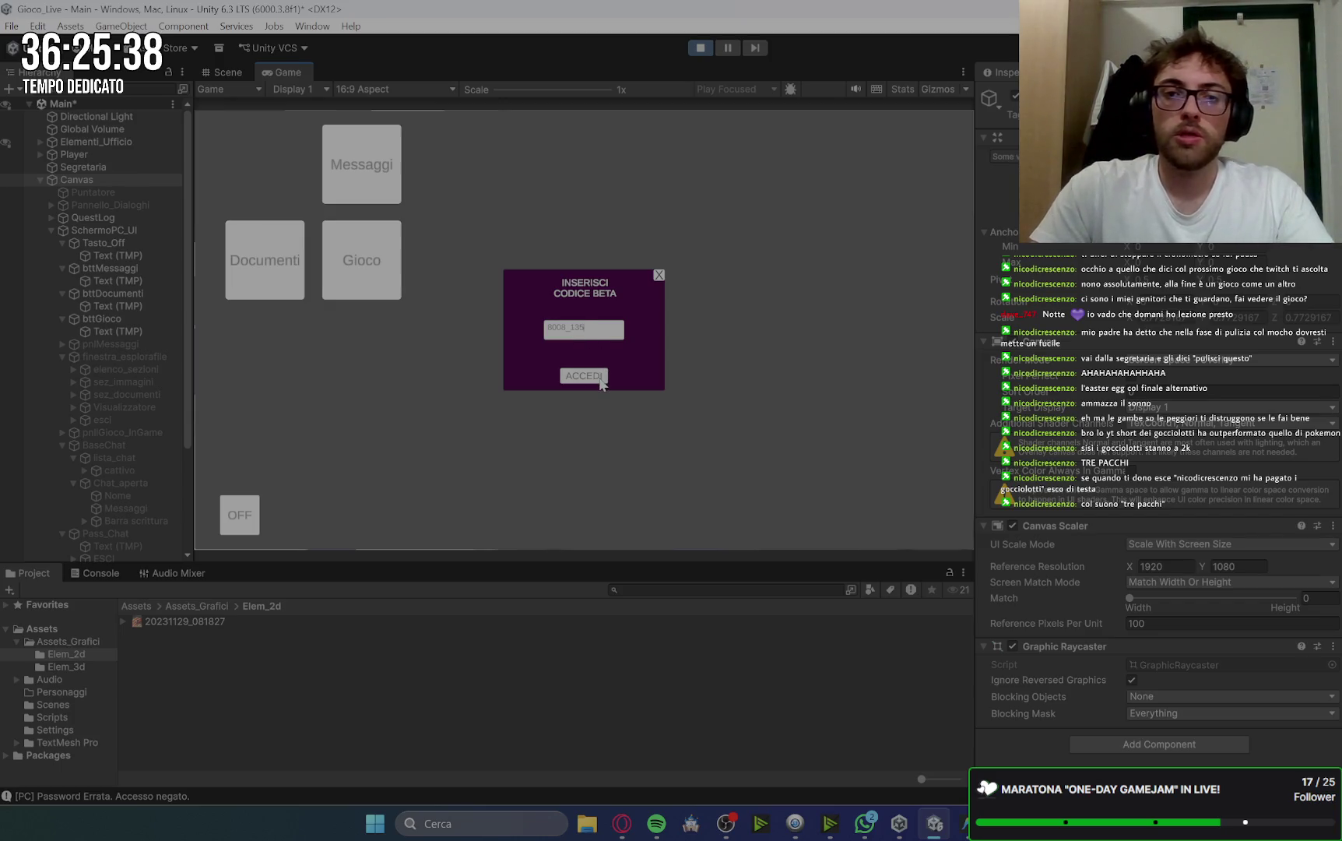
left_click(593, 377)
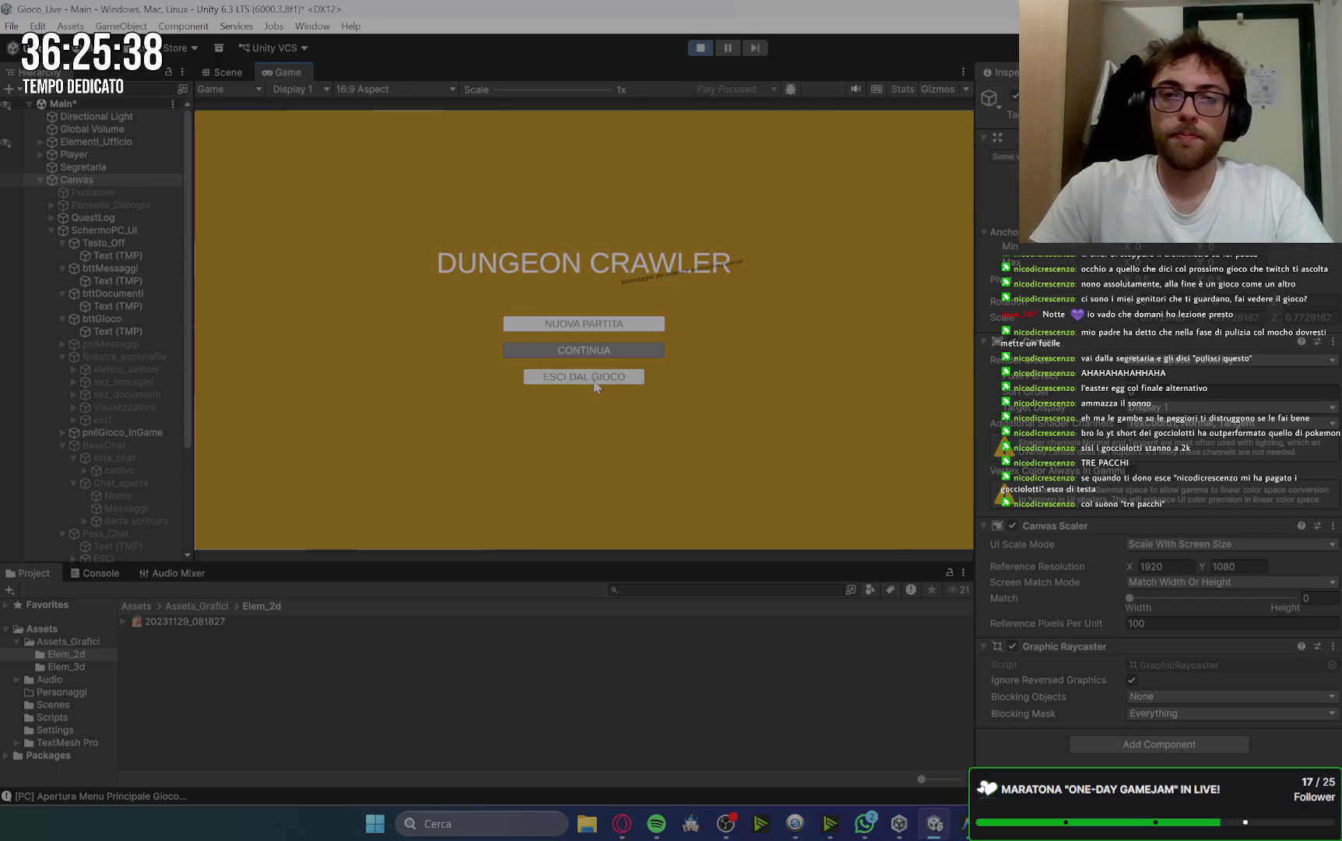
Exit Dungeon Crawler, re-enter the beta code, exit again and open Messaggi.
left_click(593, 380)
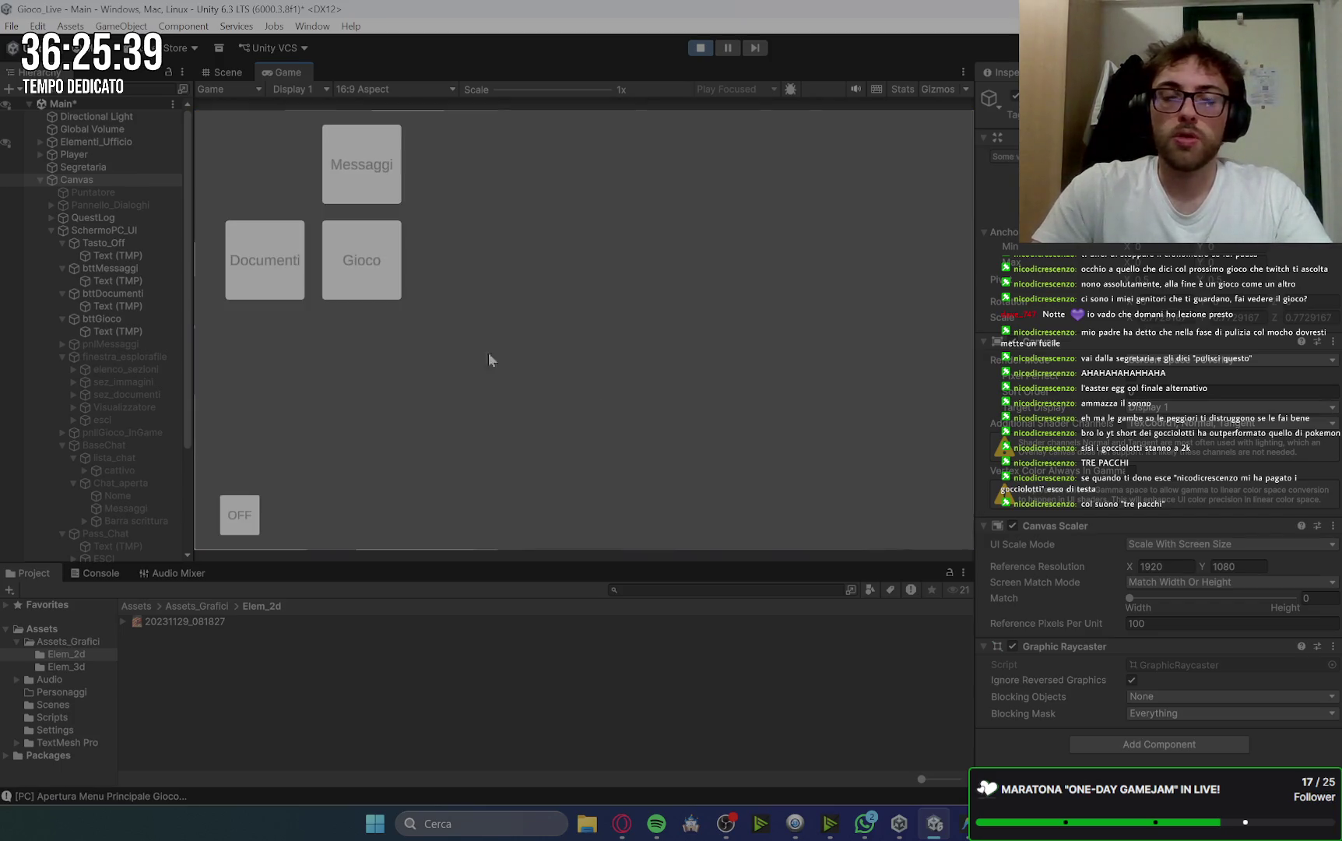
left_click(284, 277)
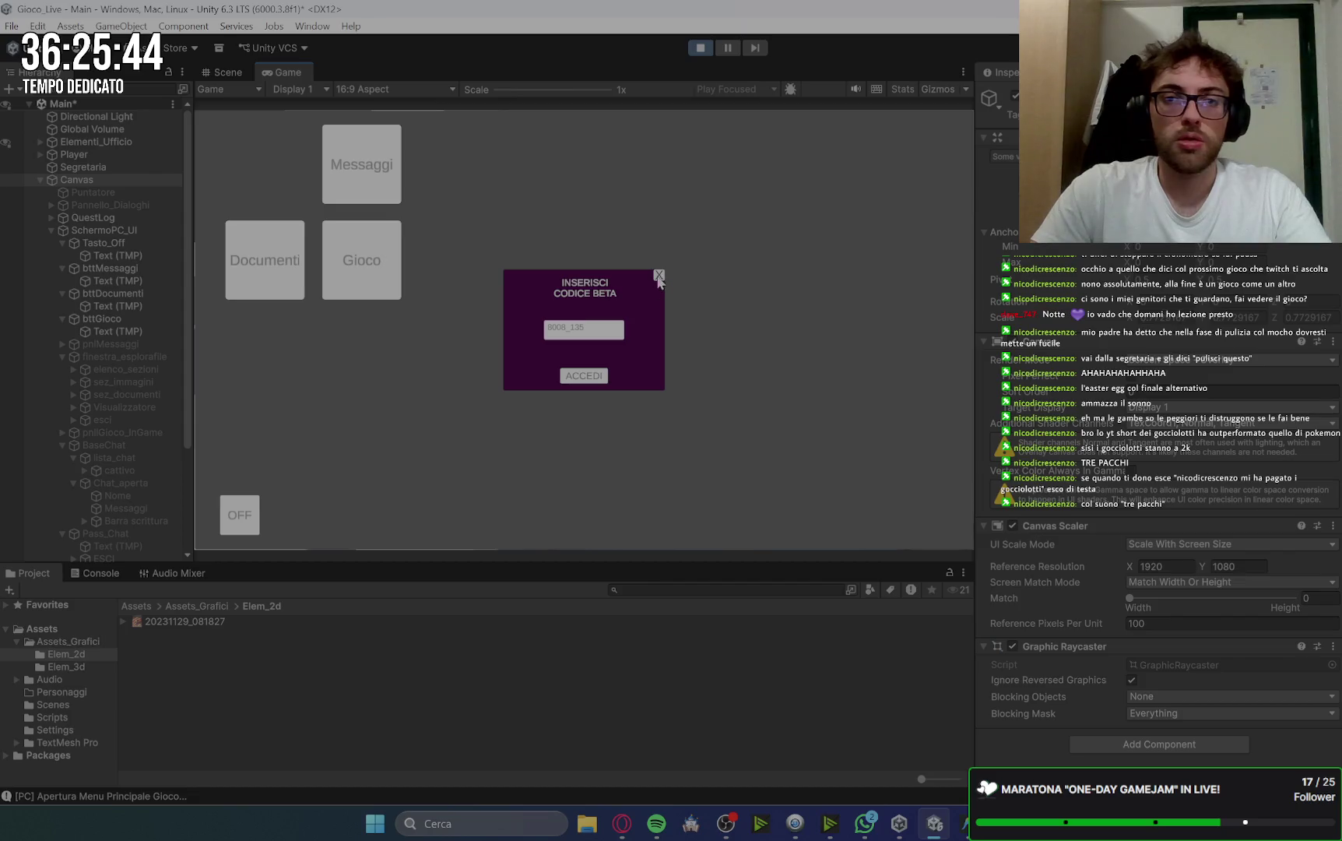
left_click(593, 377)
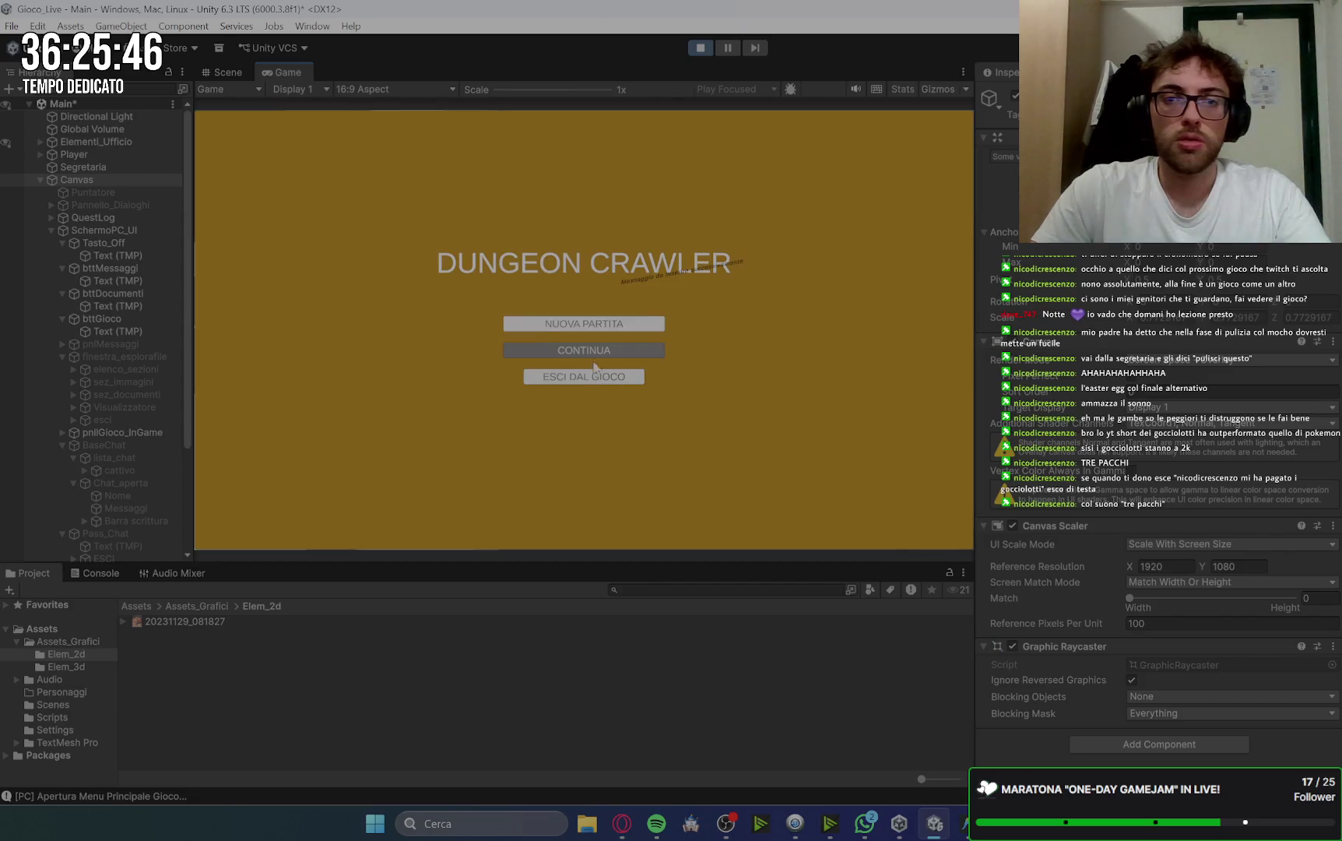
left_click(596, 380)
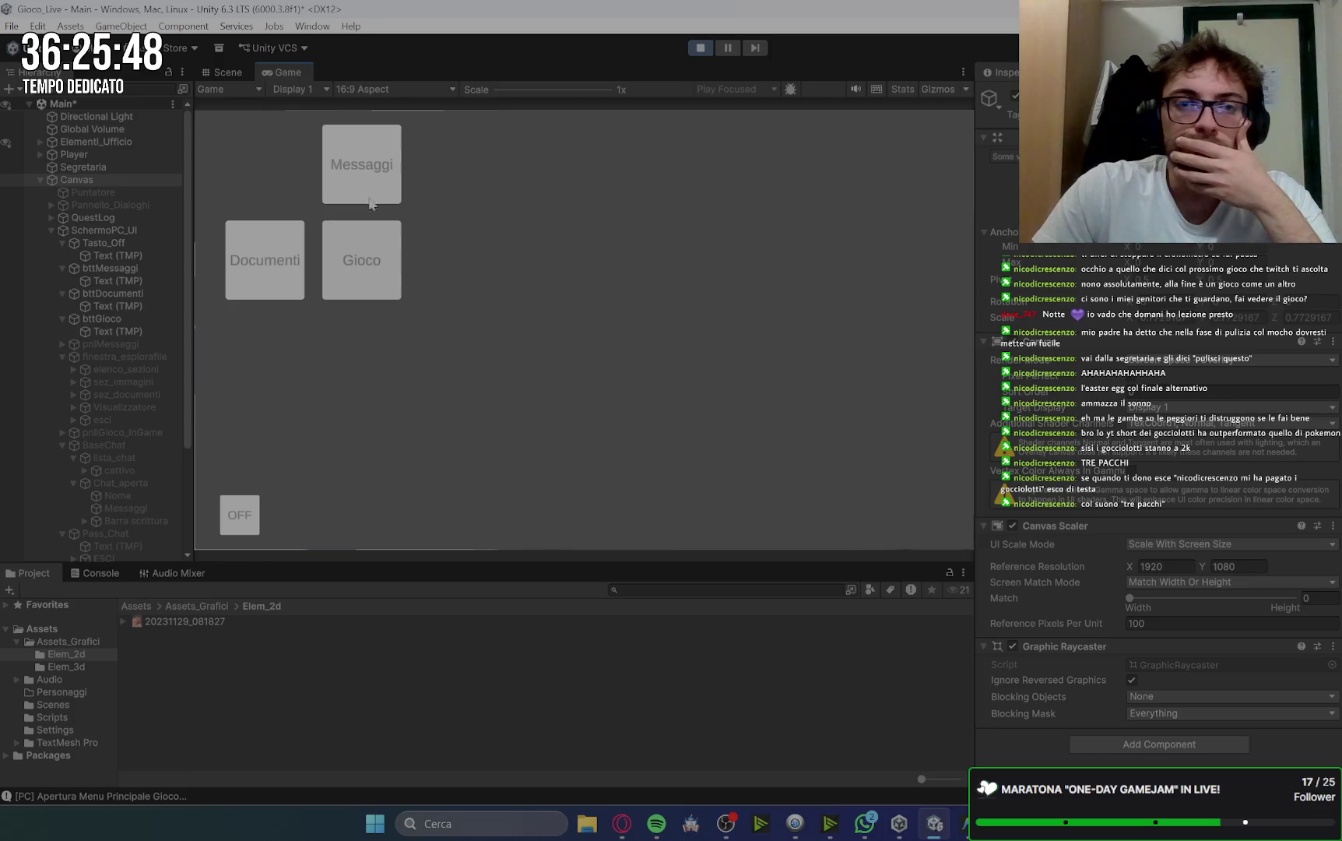
left_click(375, 173)
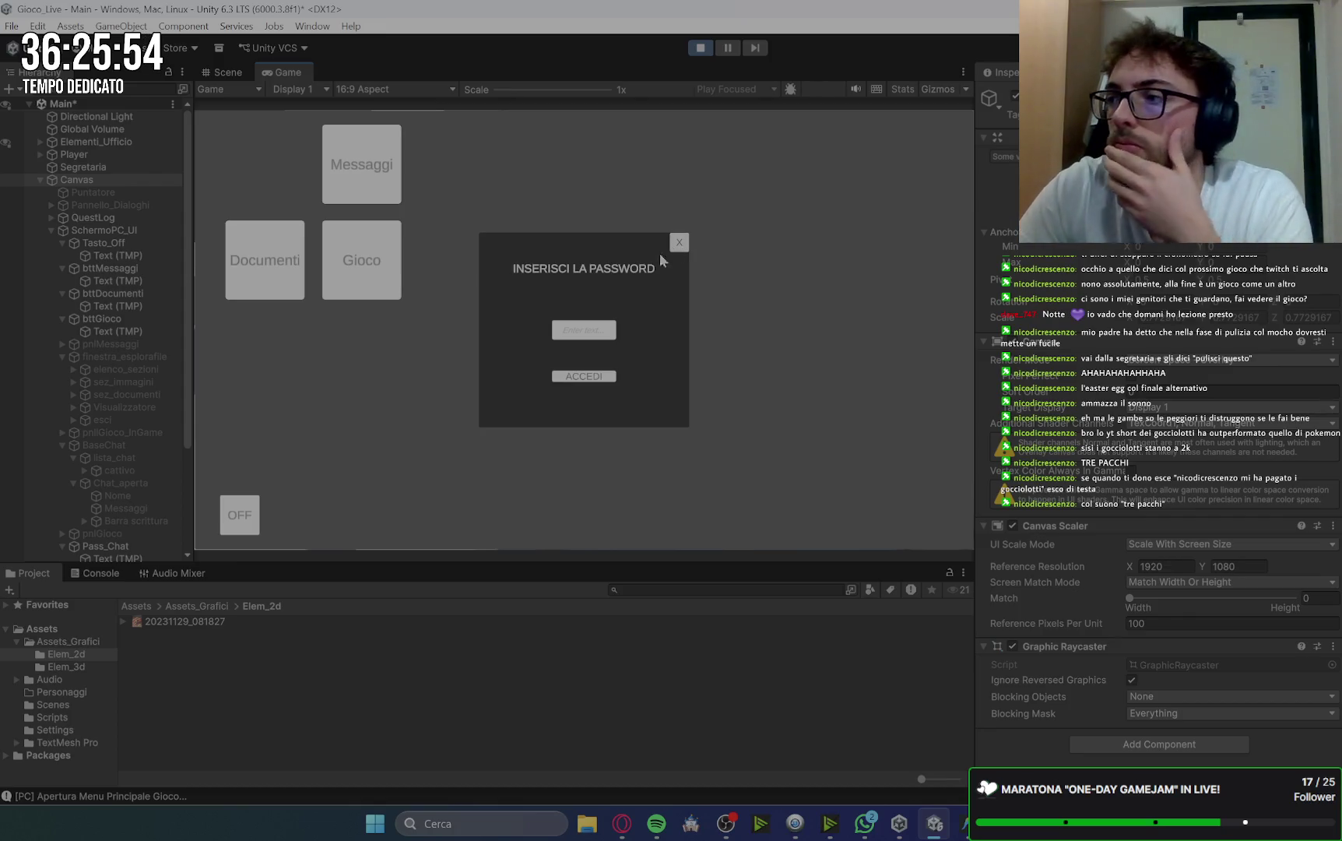
Type the chat password and log in to Messaggi.
left_click(580, 334)
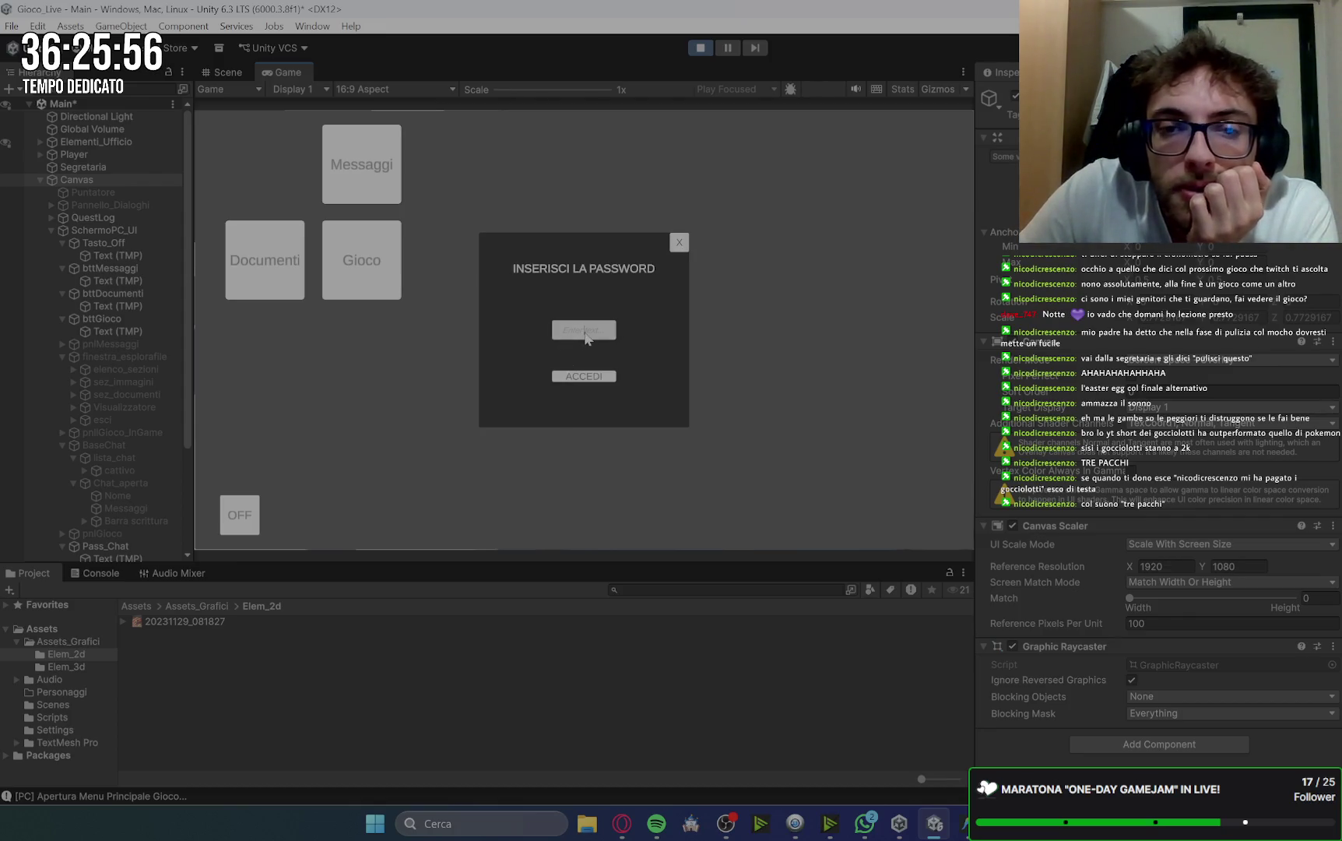
type("messaggi")
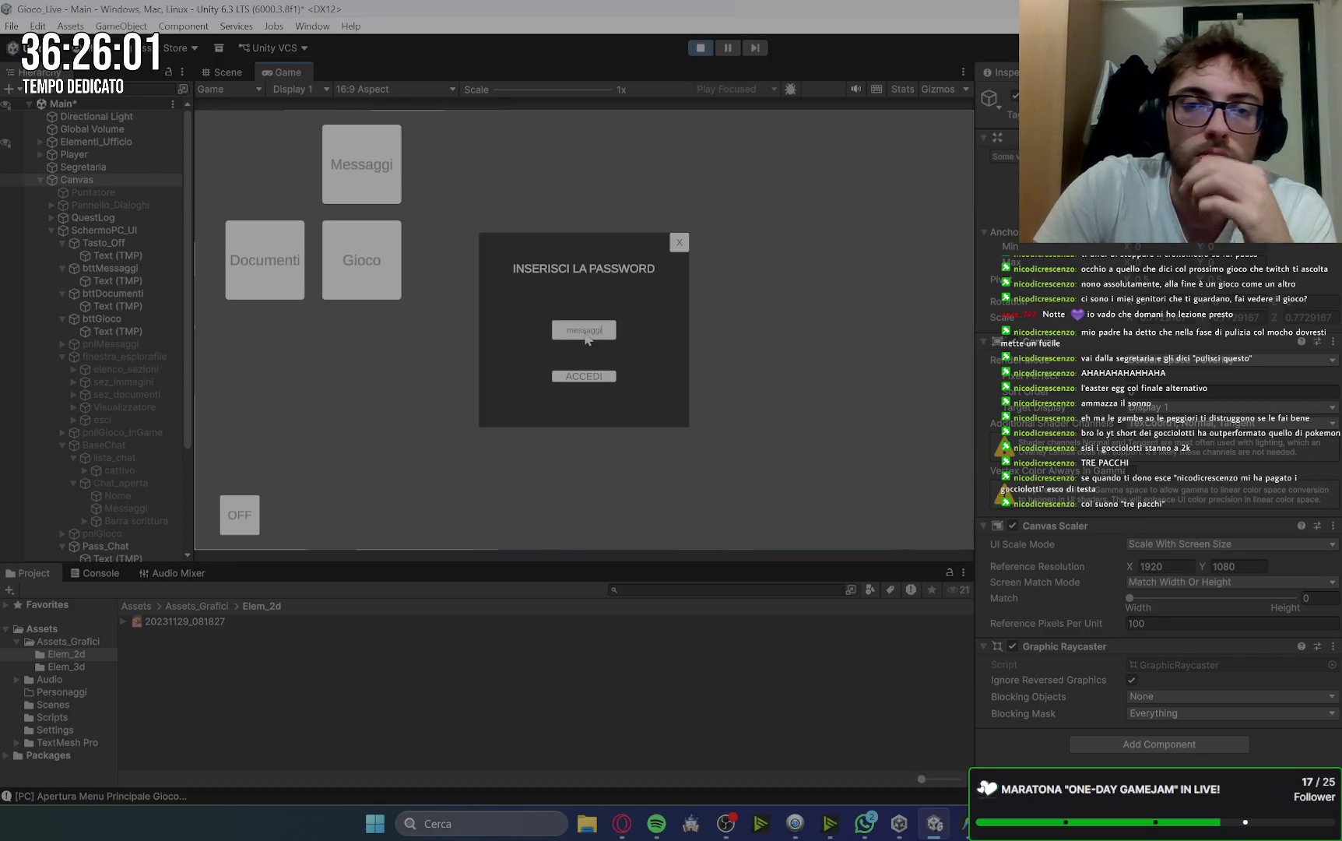
left_click(594, 378)
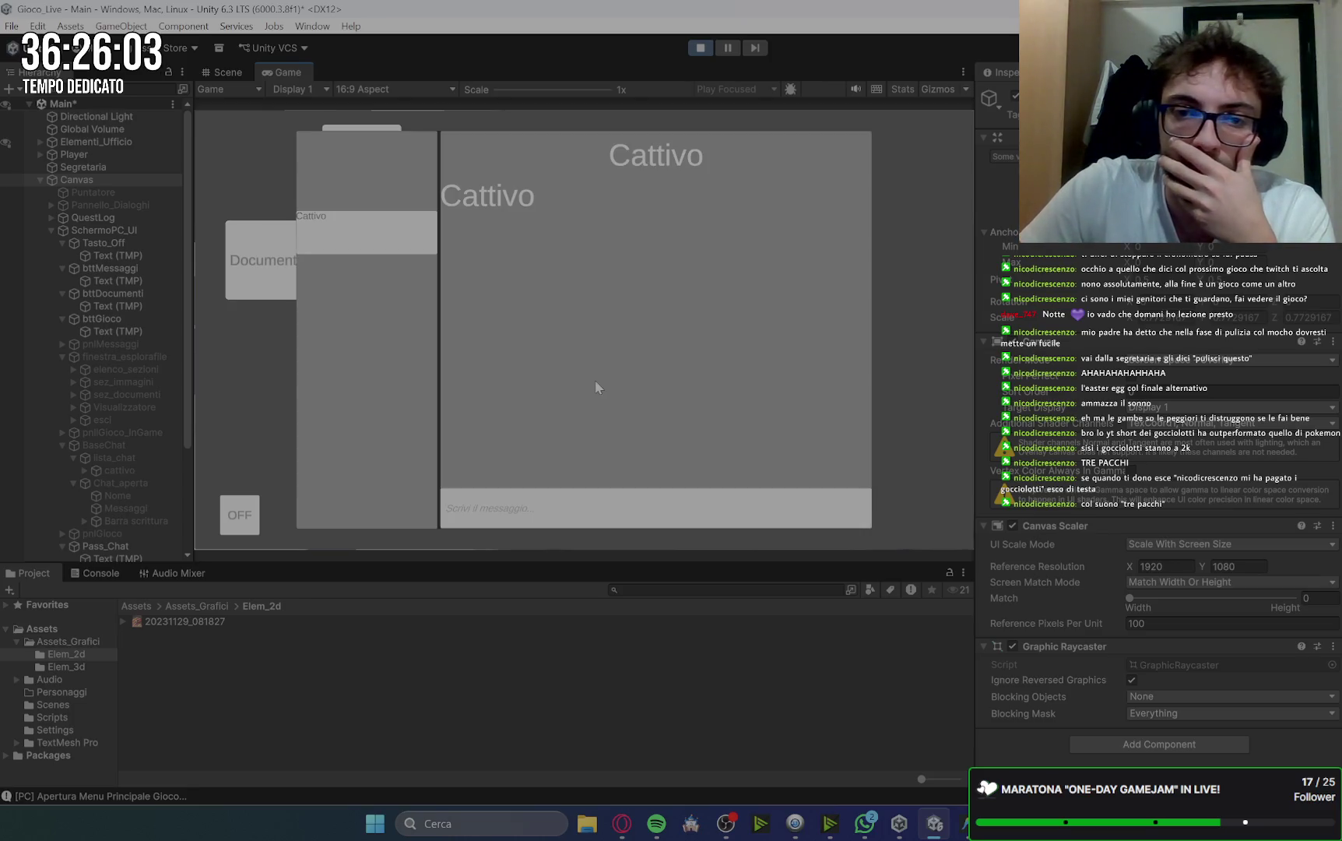
Open the Cattivo conversation, check the Console, then open Documenti.
left_click(361, 228)
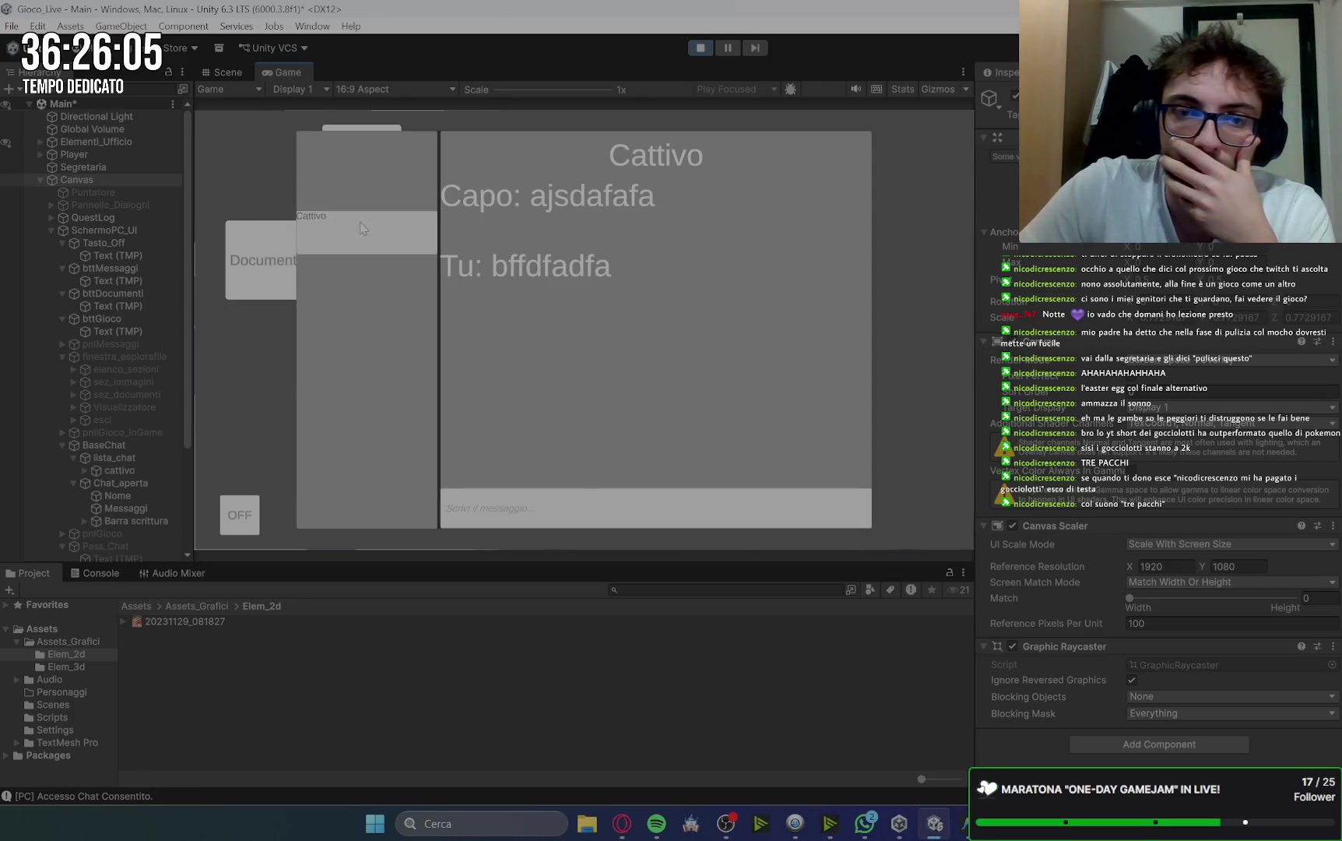
left_click(542, 506)
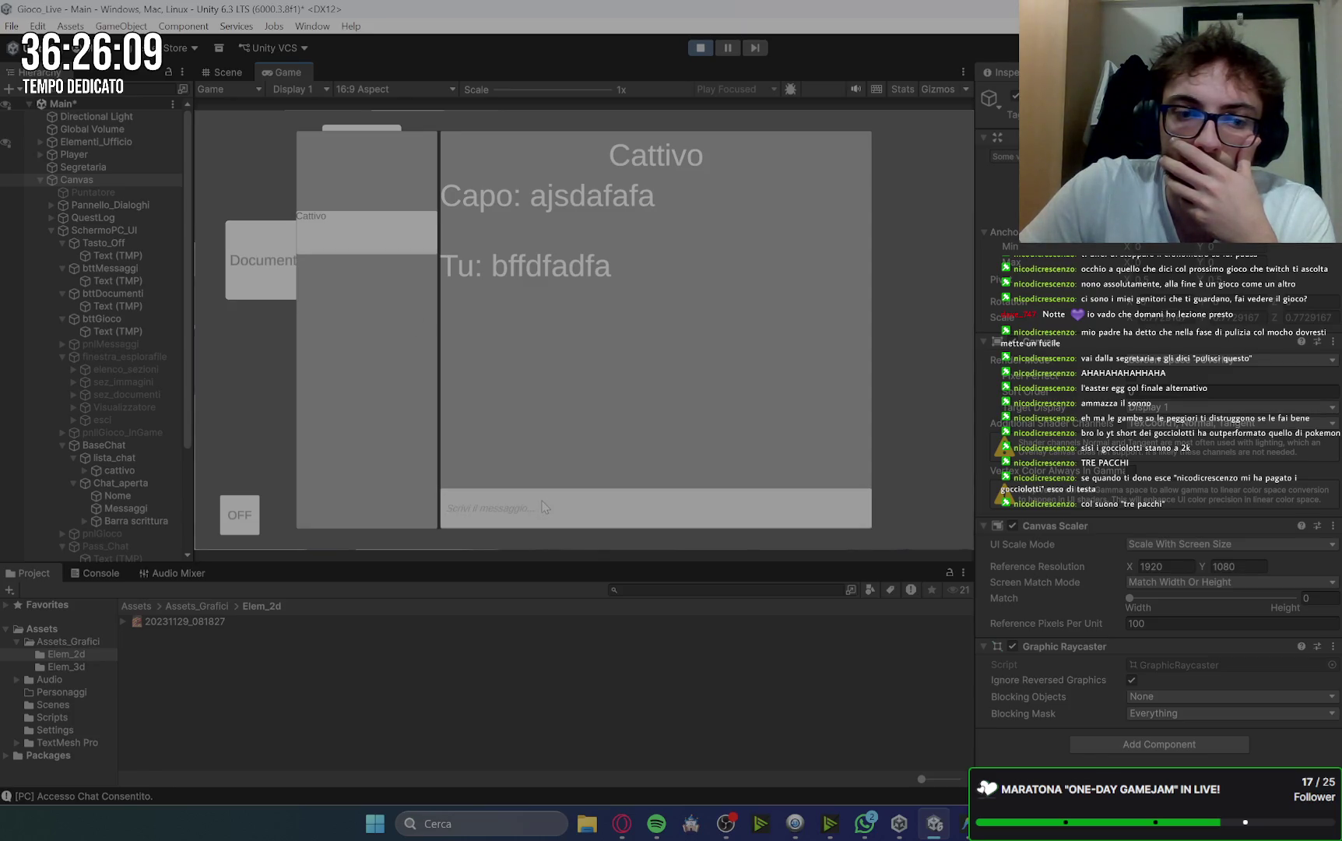
left_click(106, 572)
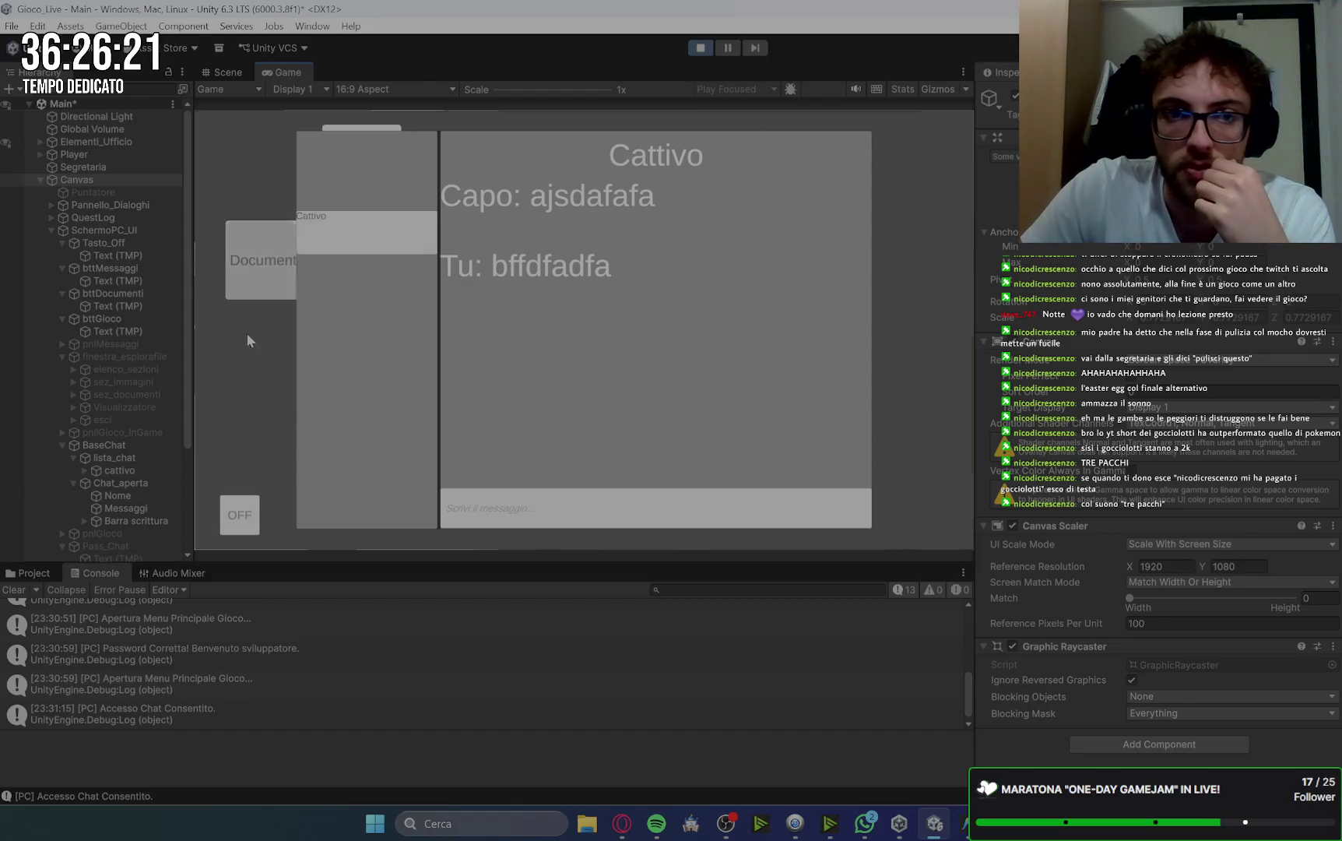
left_click(261, 296)
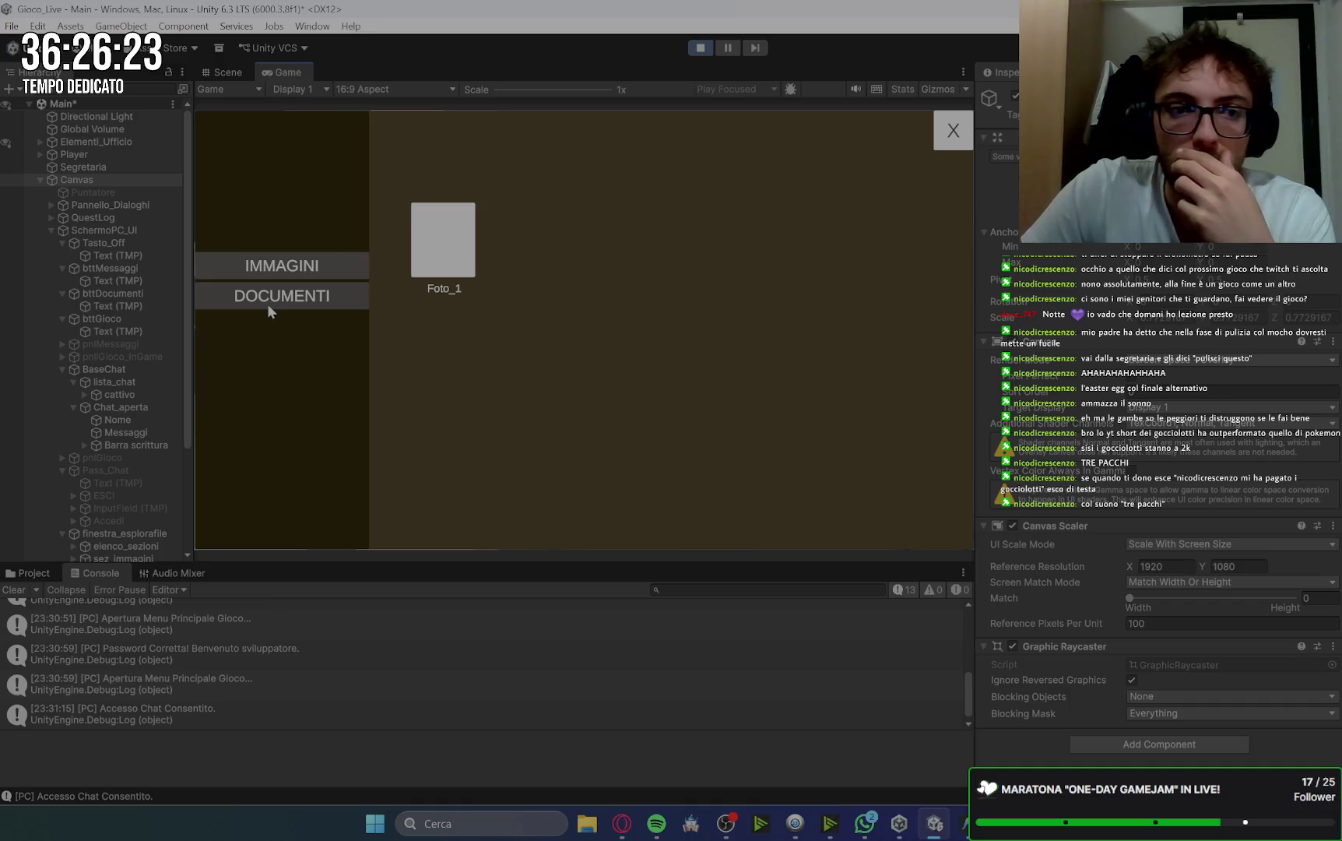
Test the DOCUMENTI and IMMAGINI sections and Foto_1 viewer, clearing Console errors.
left_click(309, 296)
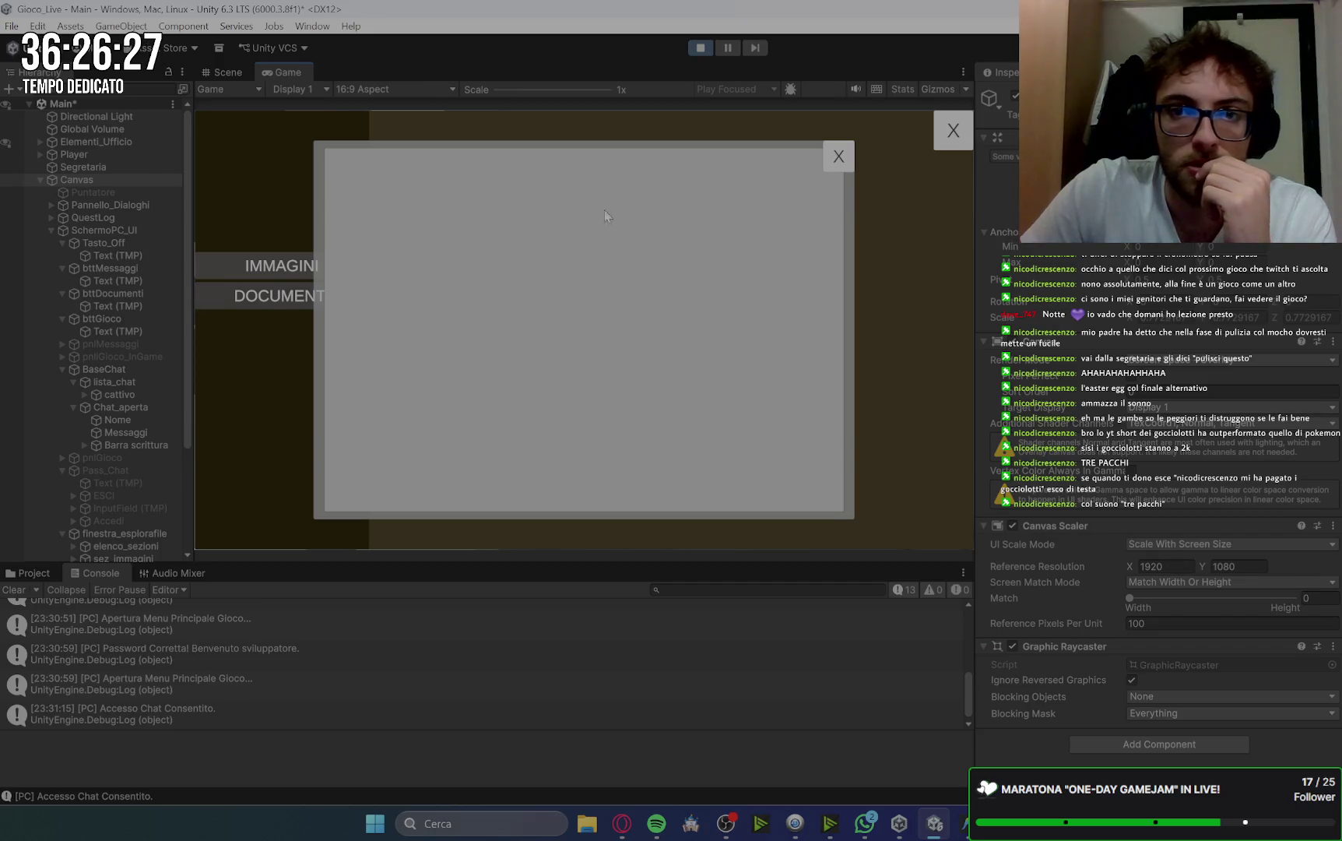
left_click(846, 158)
left_click(278, 269)
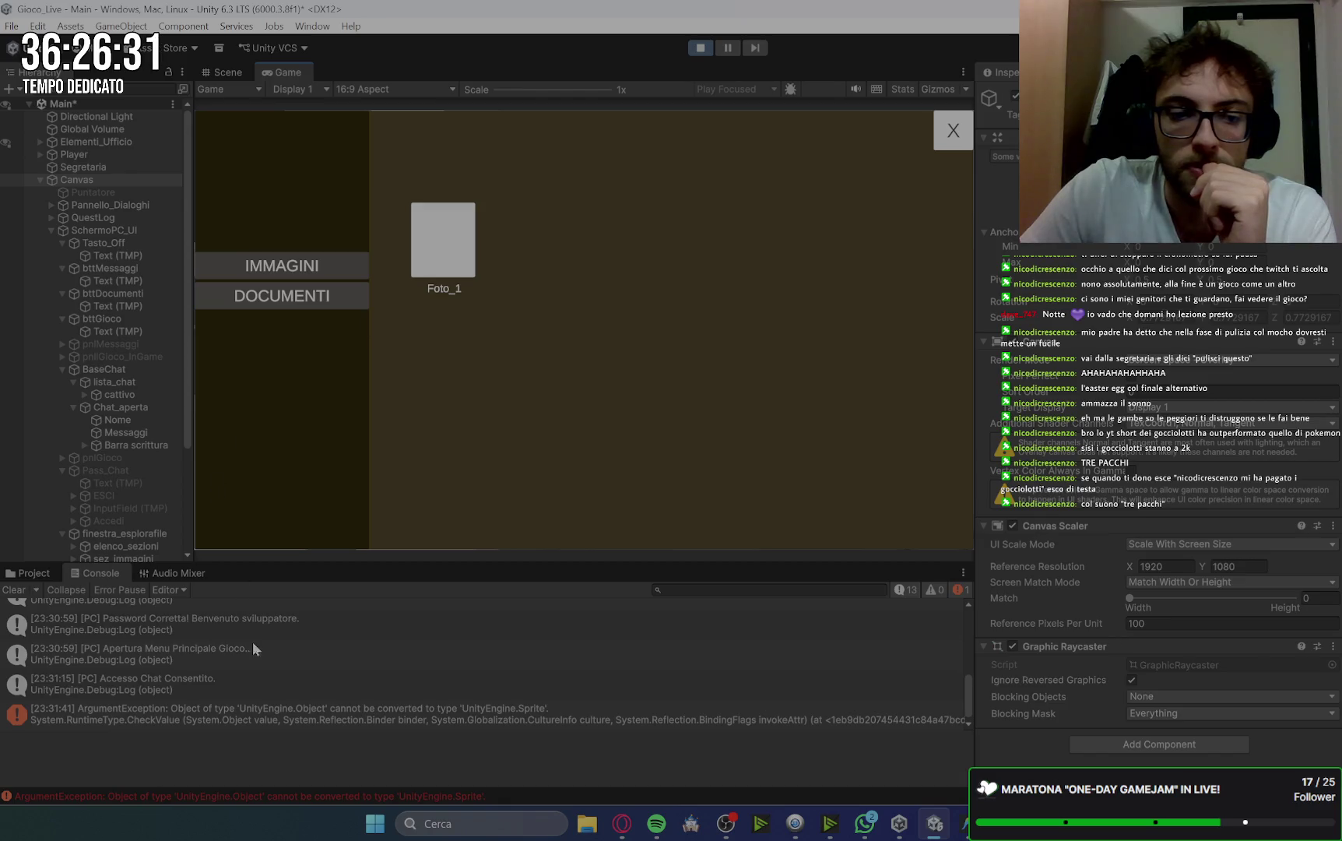
left_click(430, 250)
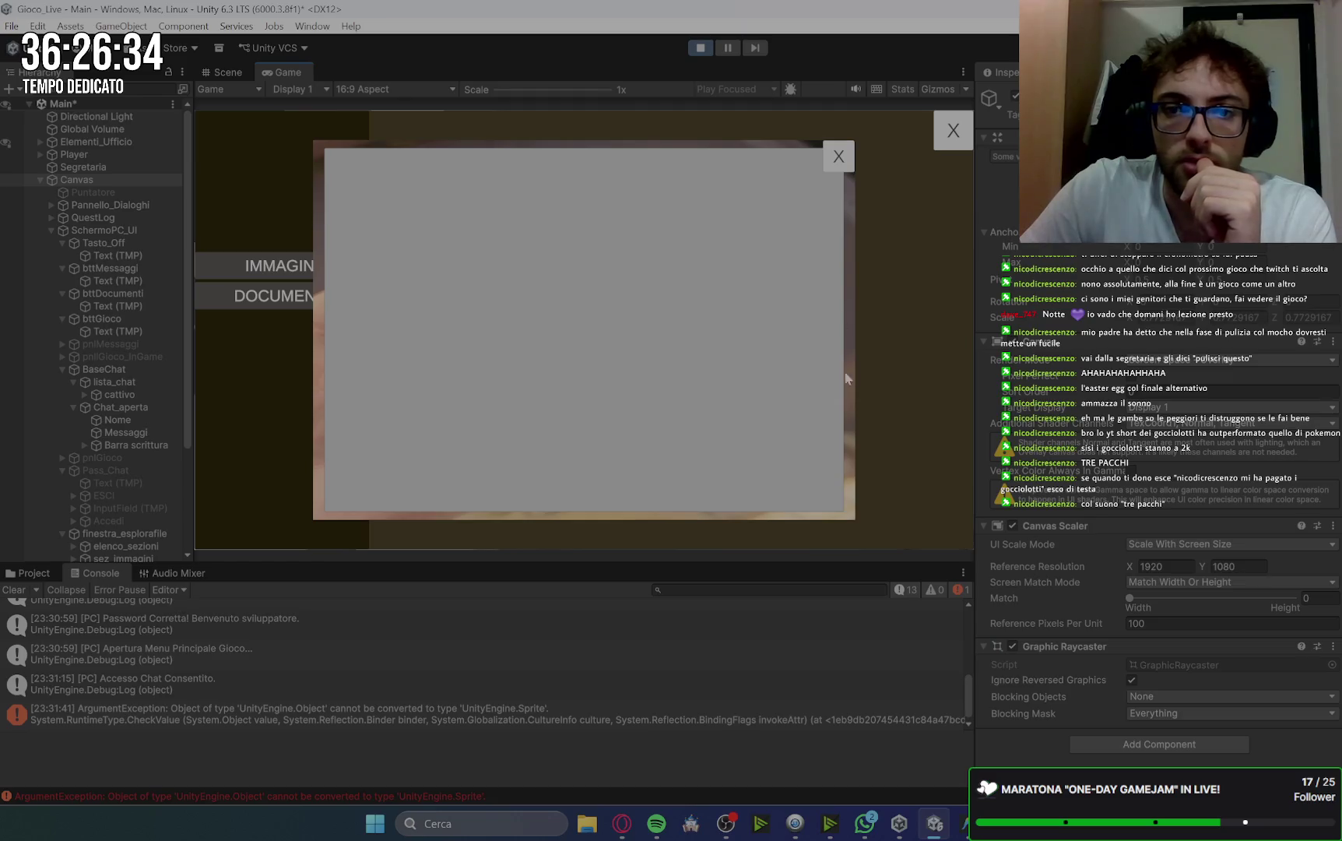
left_click(839, 156)
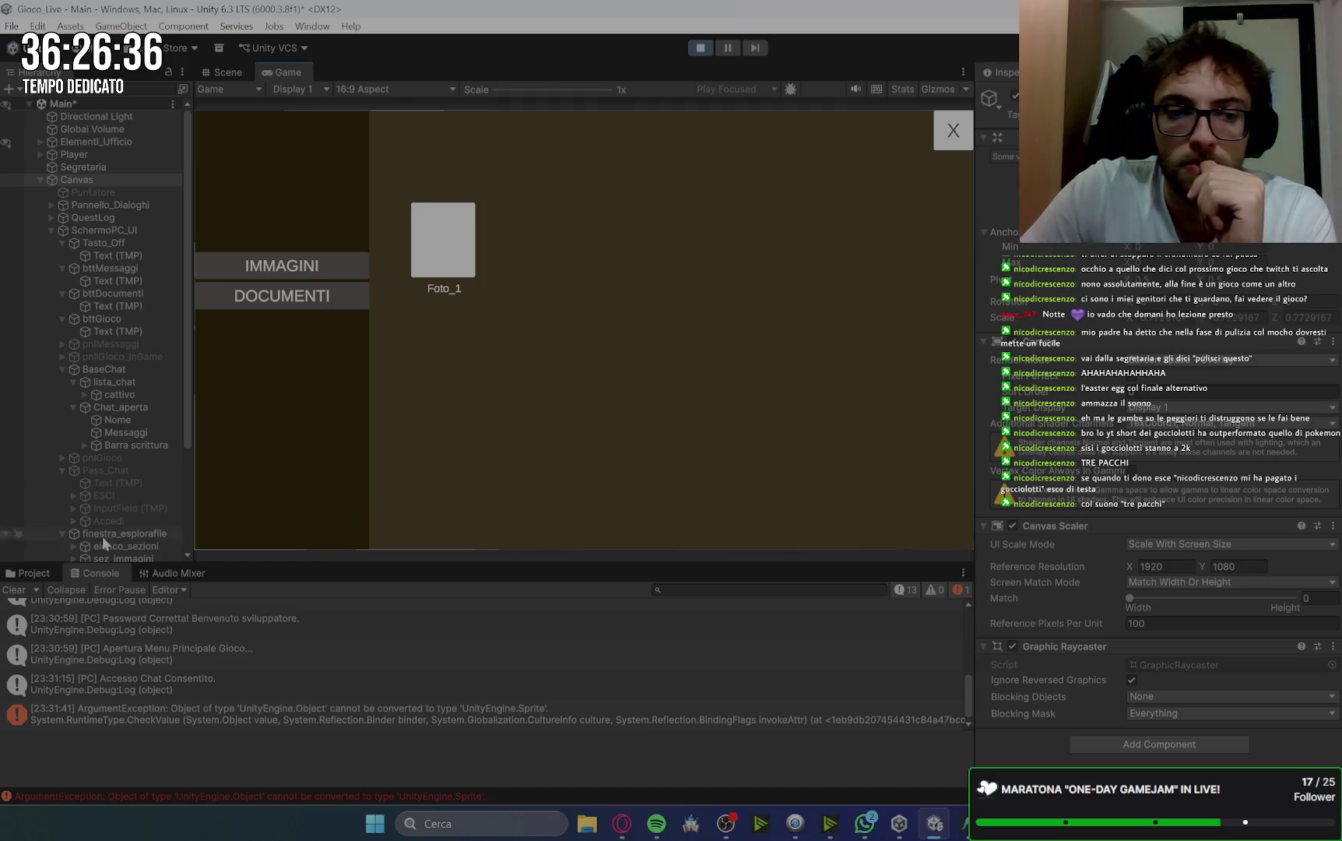
left_click(15, 590)
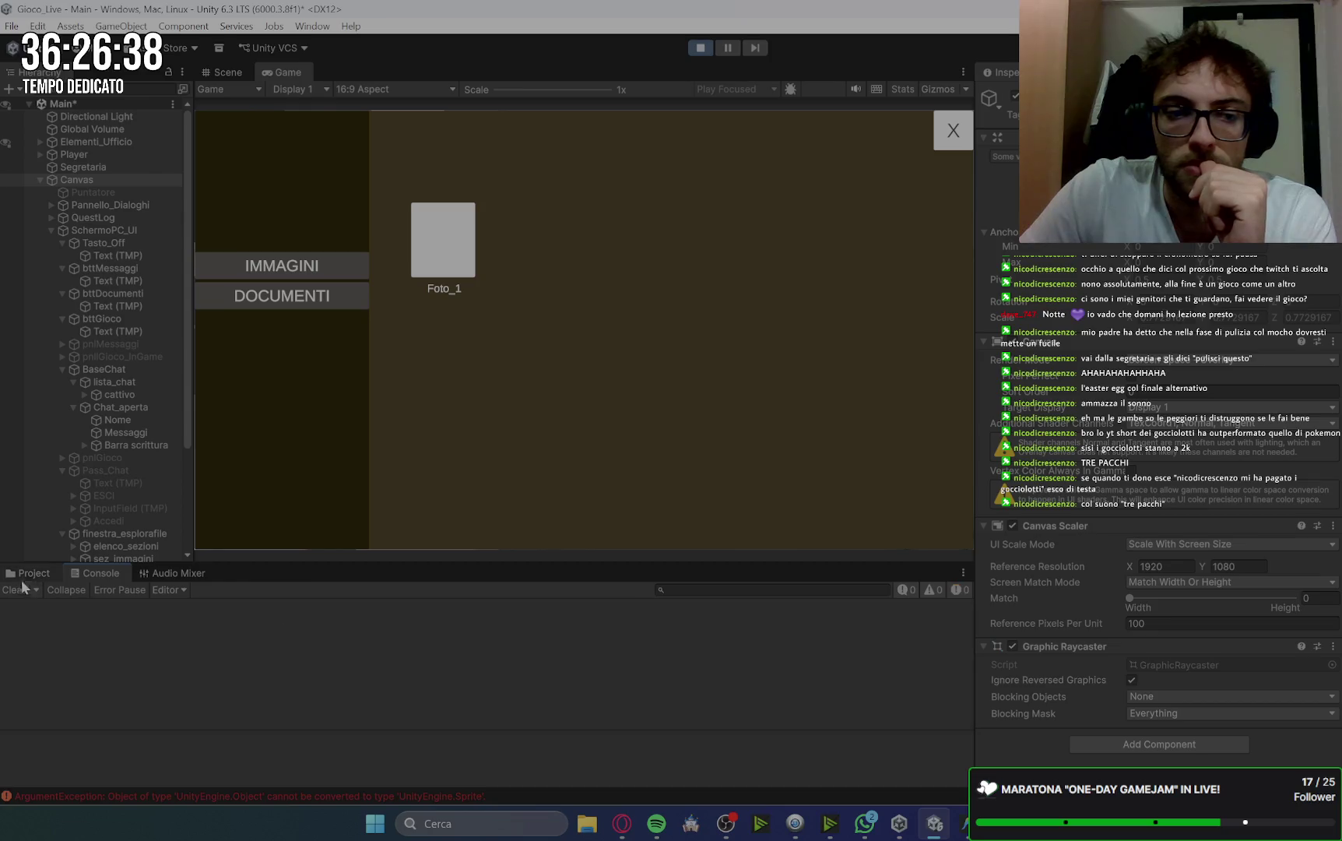
left_click(310, 268)
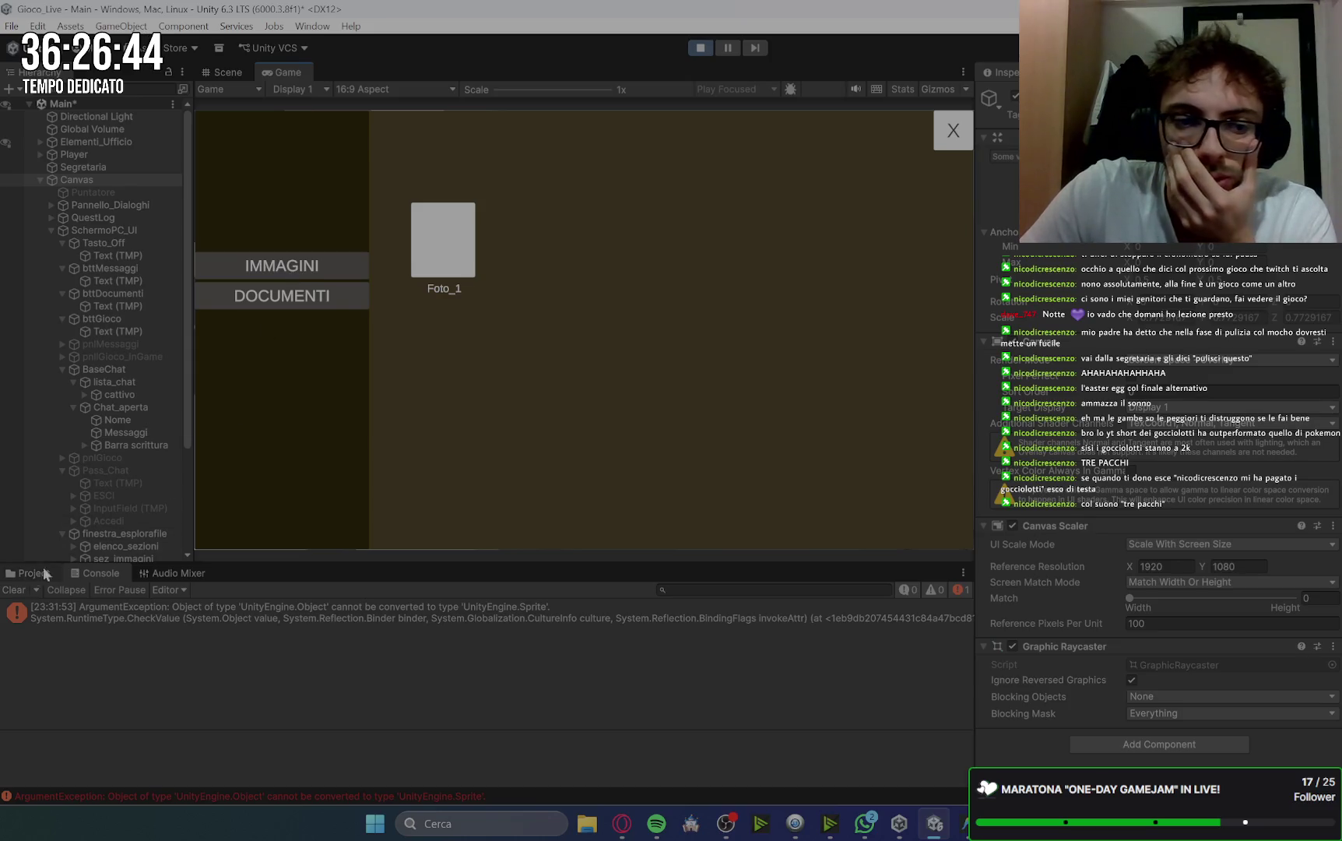
left_click(14, 589)
Reopen and close the document and image viewer panels repeatedly.
left_click(346, 292)
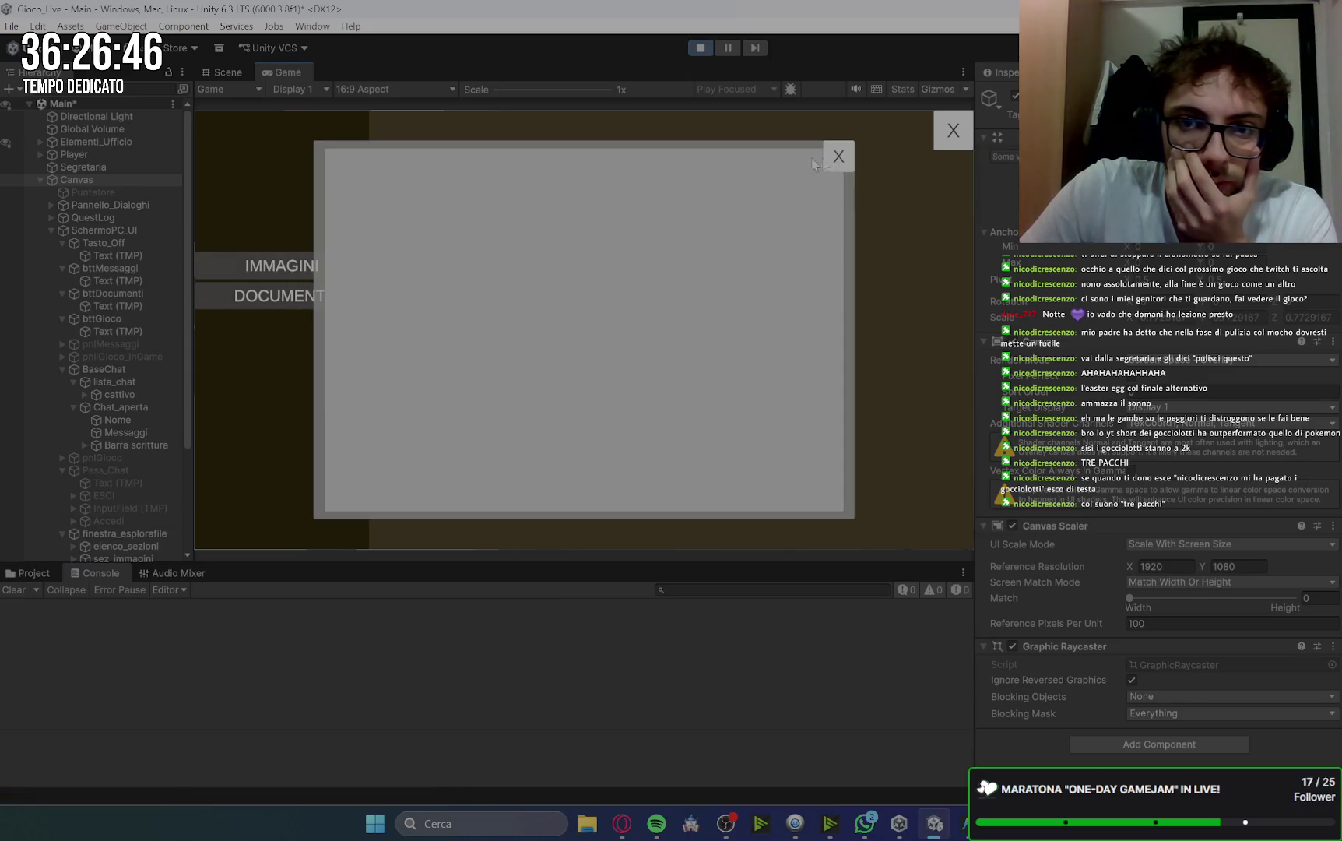
left_click(838, 157)
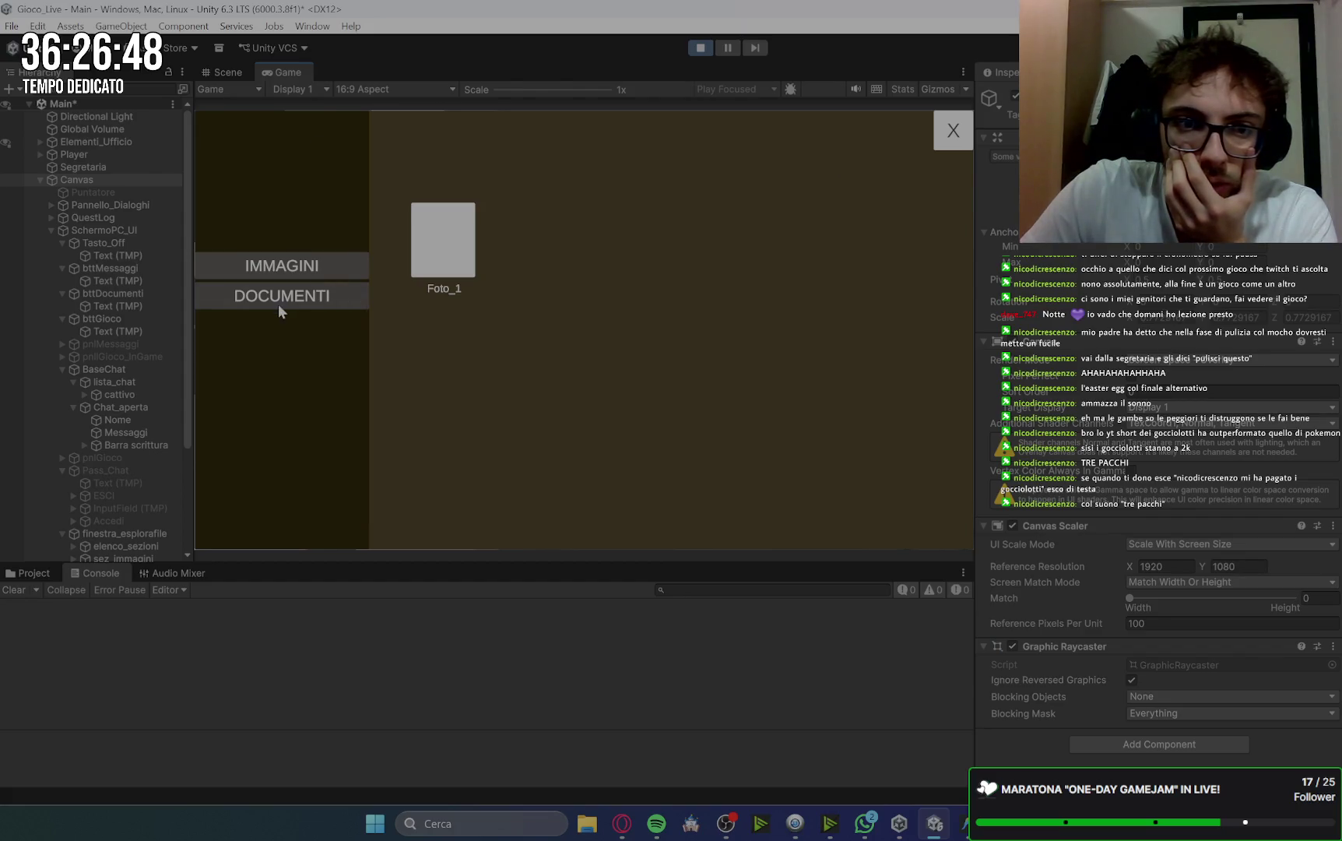
left_click(279, 307)
left_click(837, 158)
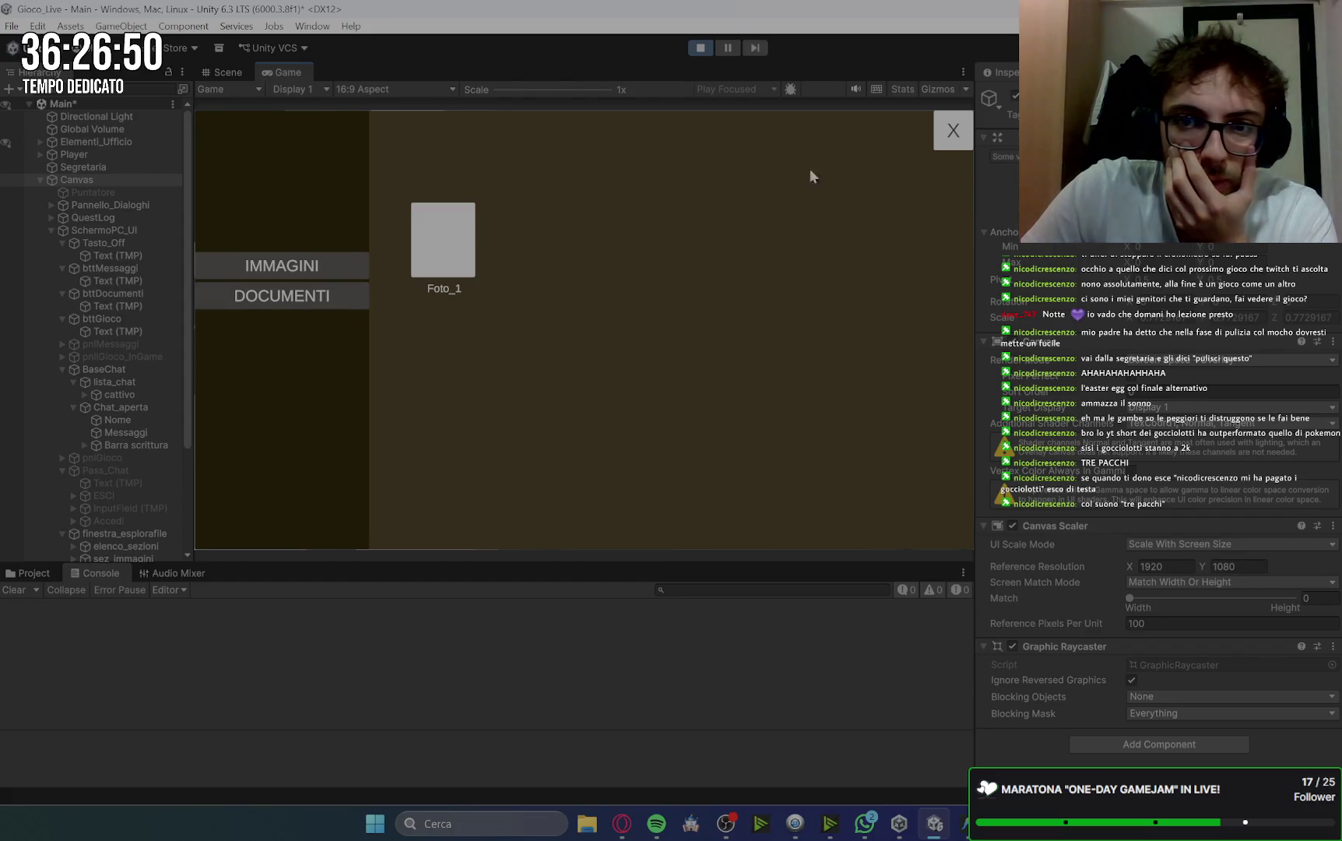
left_click(272, 267)
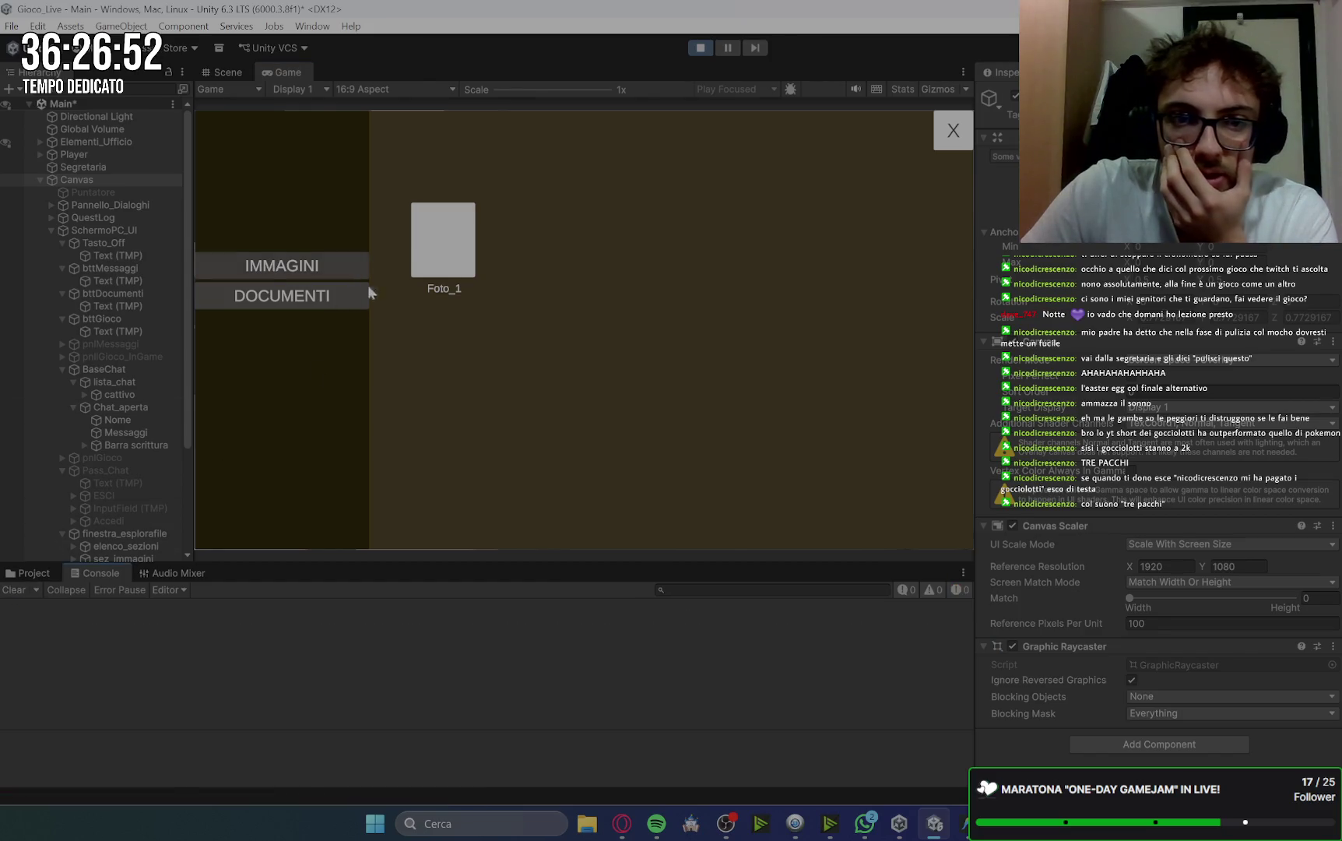
left_click(359, 293)
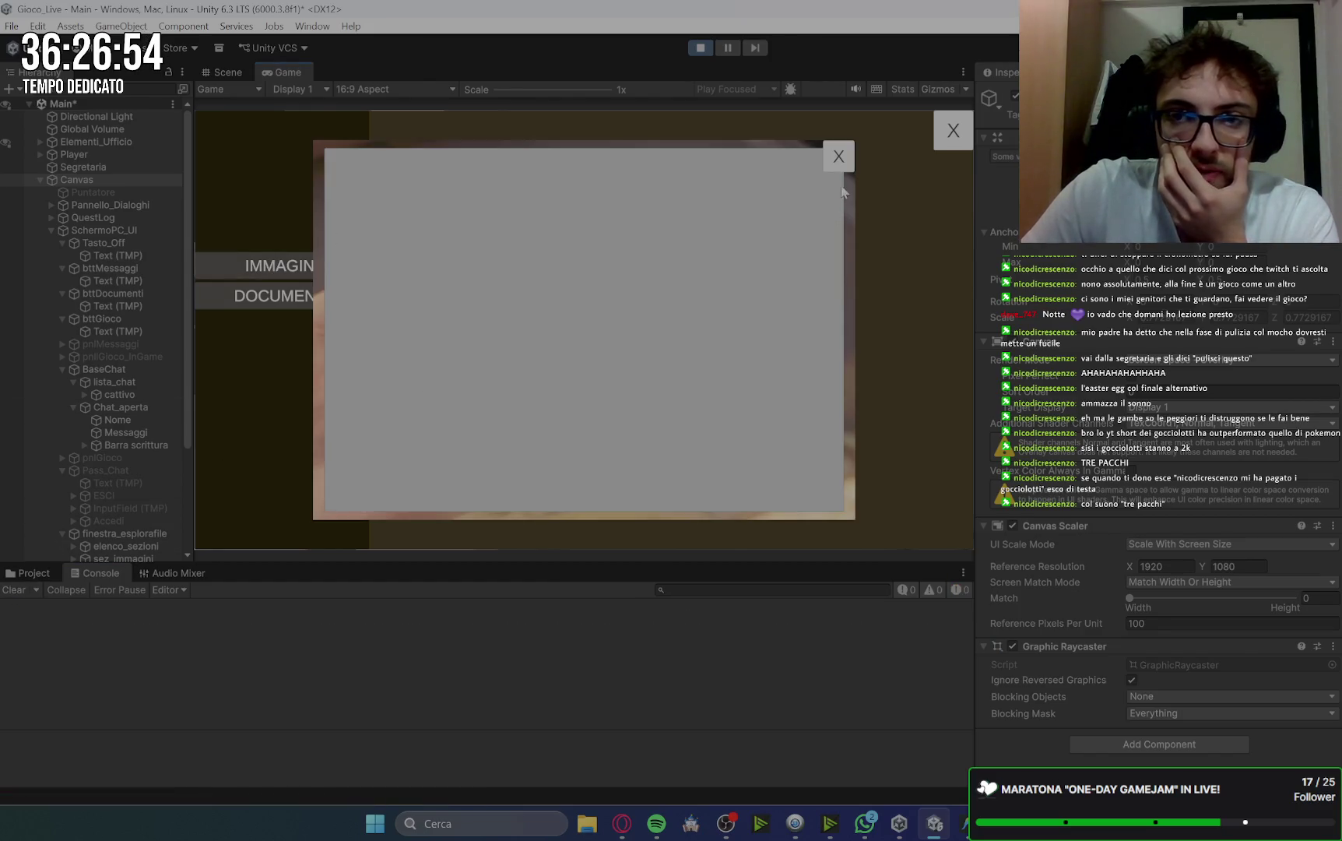
left_click(840, 160)
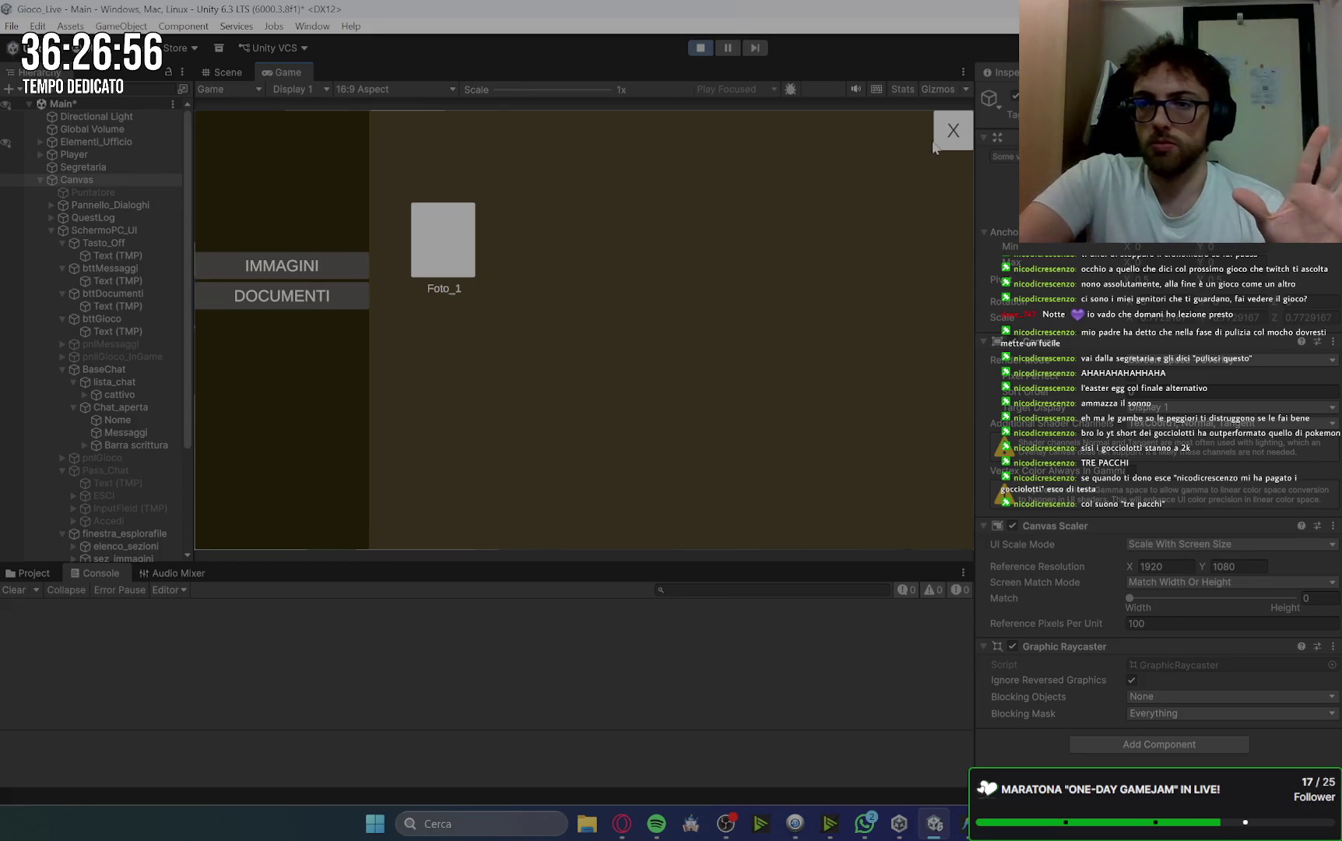
Close the file explorer, deactivate BaseChat and launch the Gioco app.
left_click(937, 142)
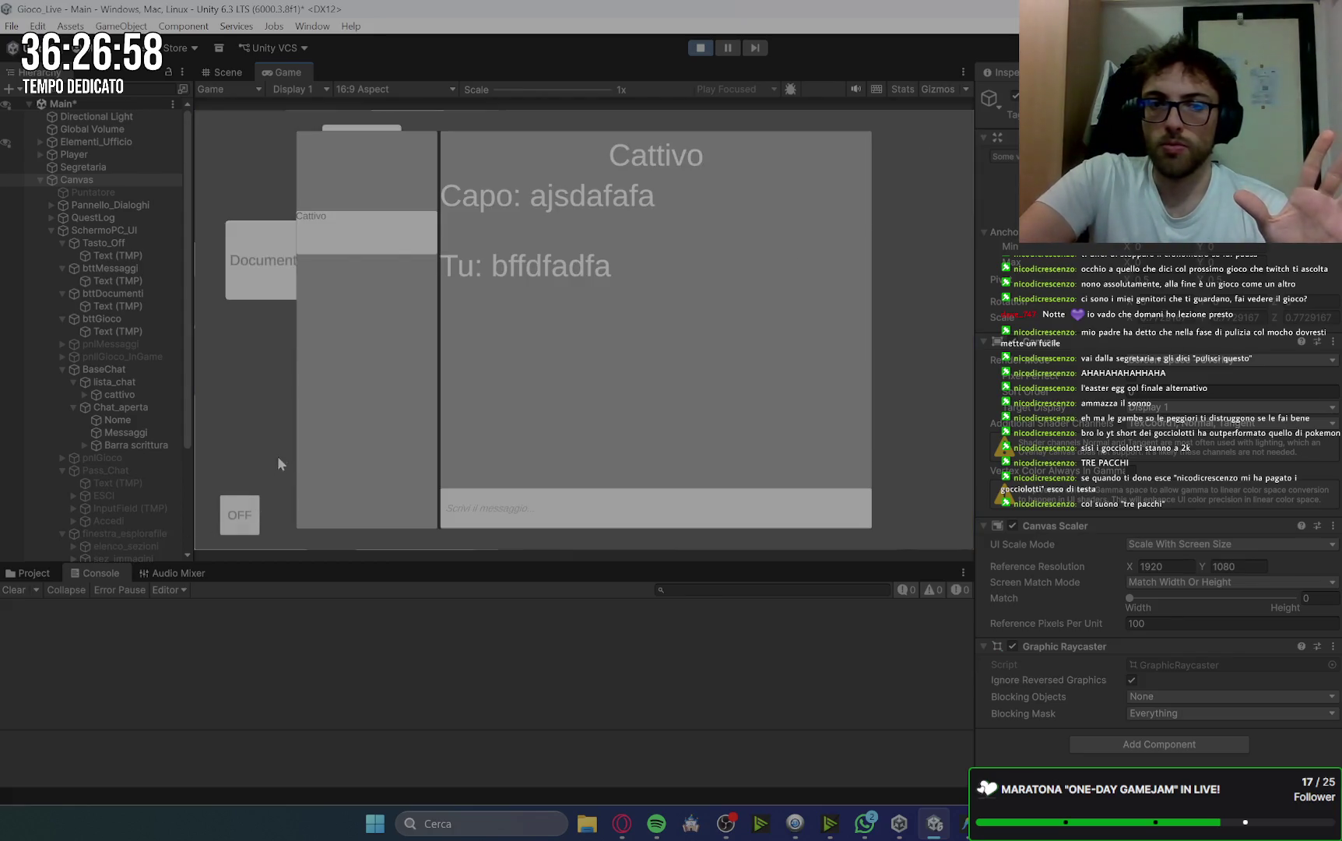
left_click(154, 369)
left_click(1015, 95)
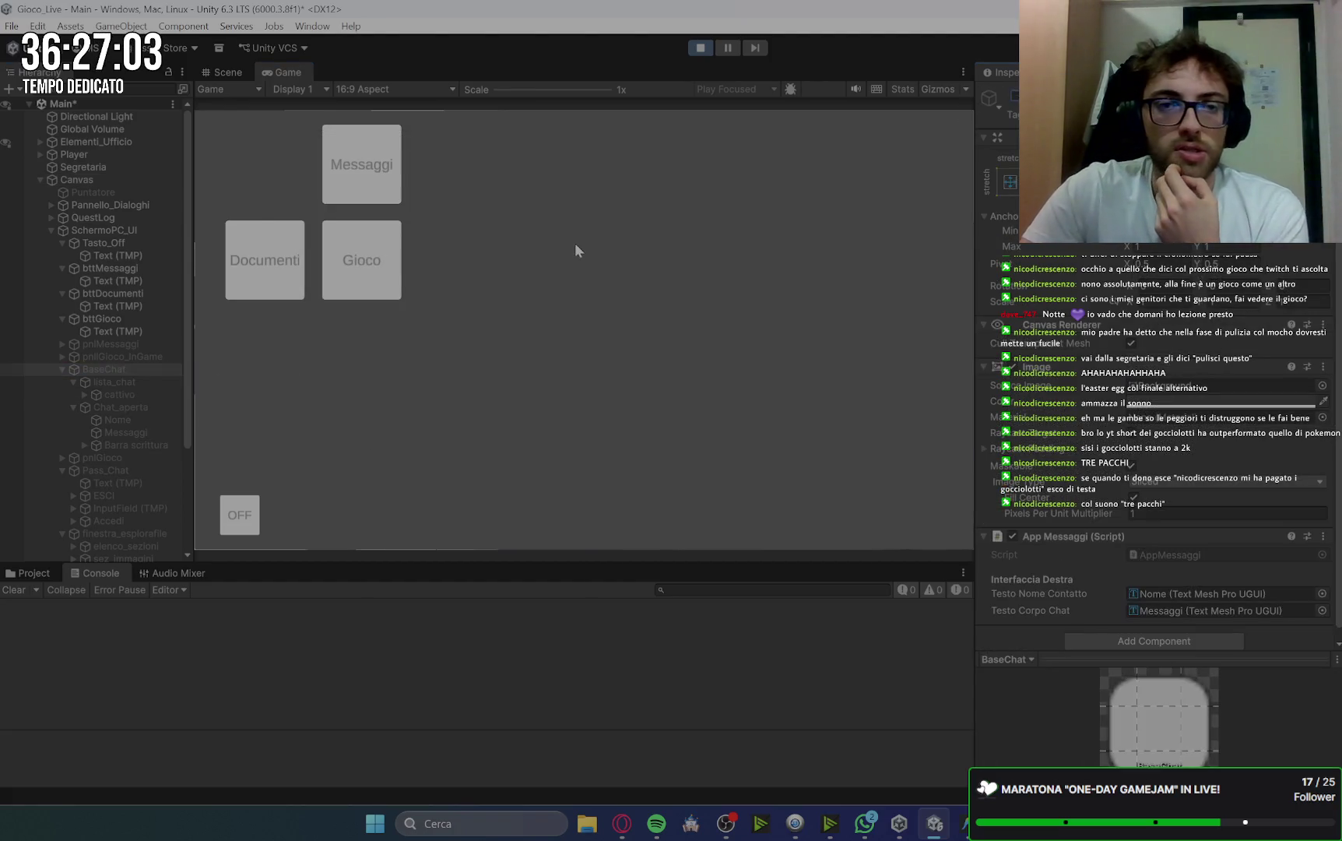
left_click(364, 267)
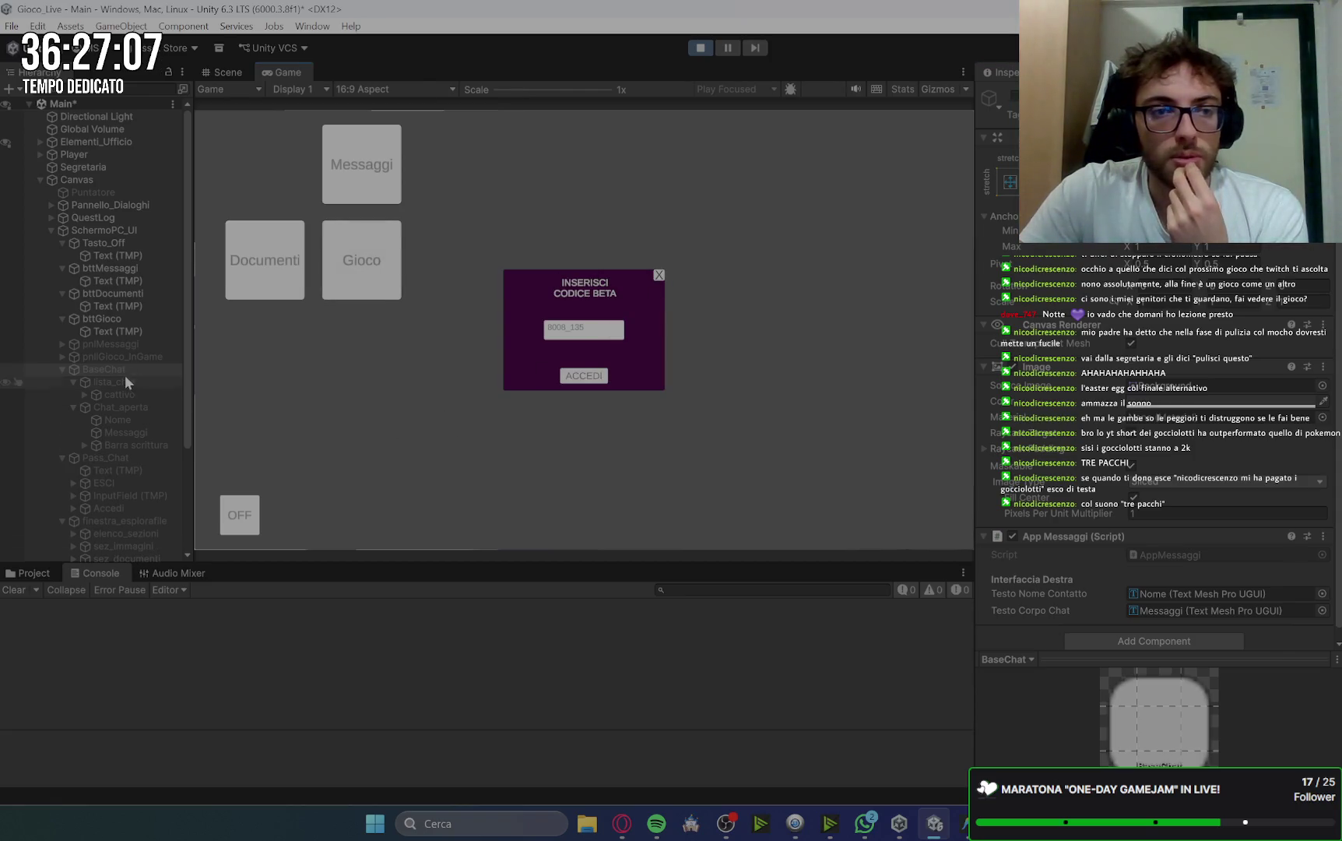
scroll(133, 327, "down", 4)
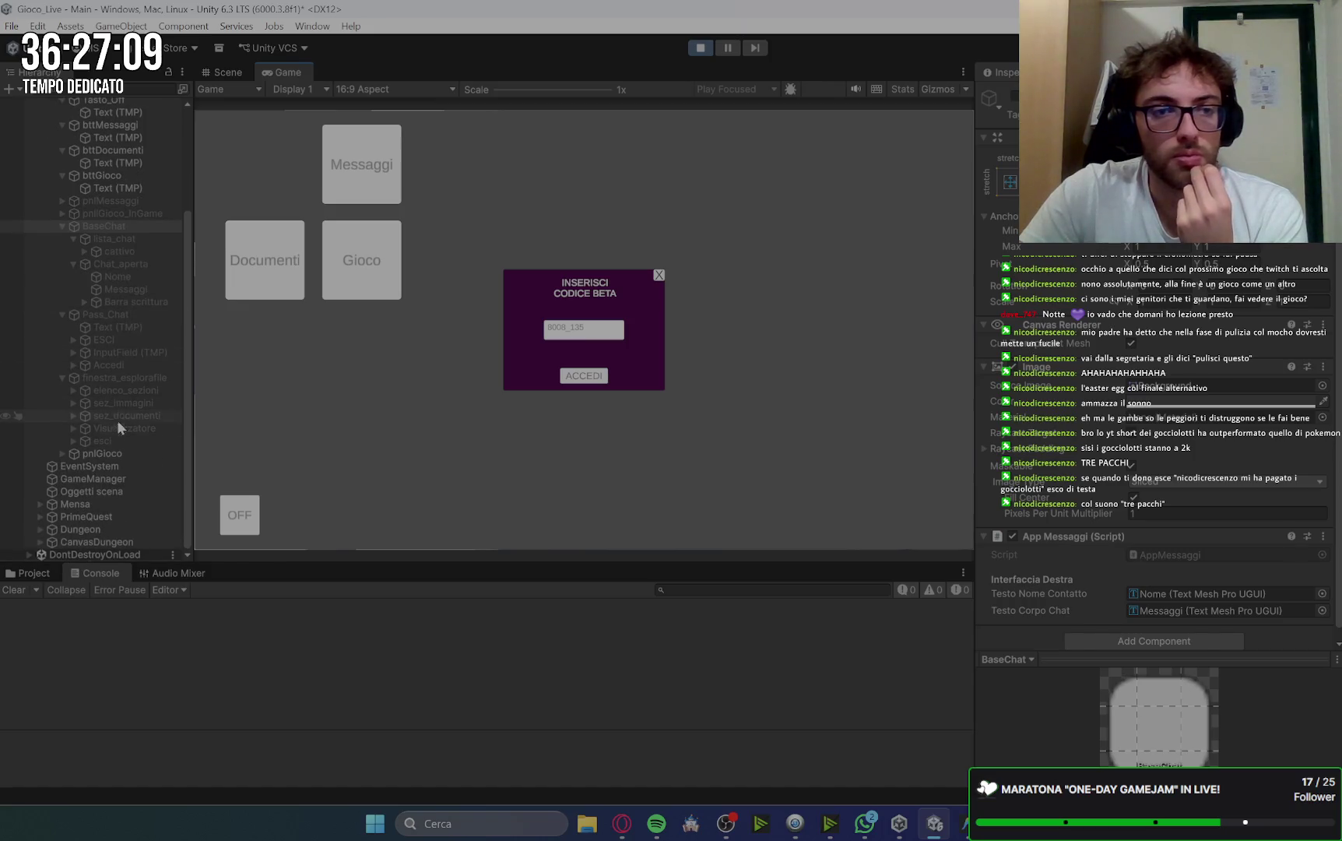
Deactivate pnlGioco and launch the Messaggi app.
left_click(94, 453)
left_click(1014, 95)
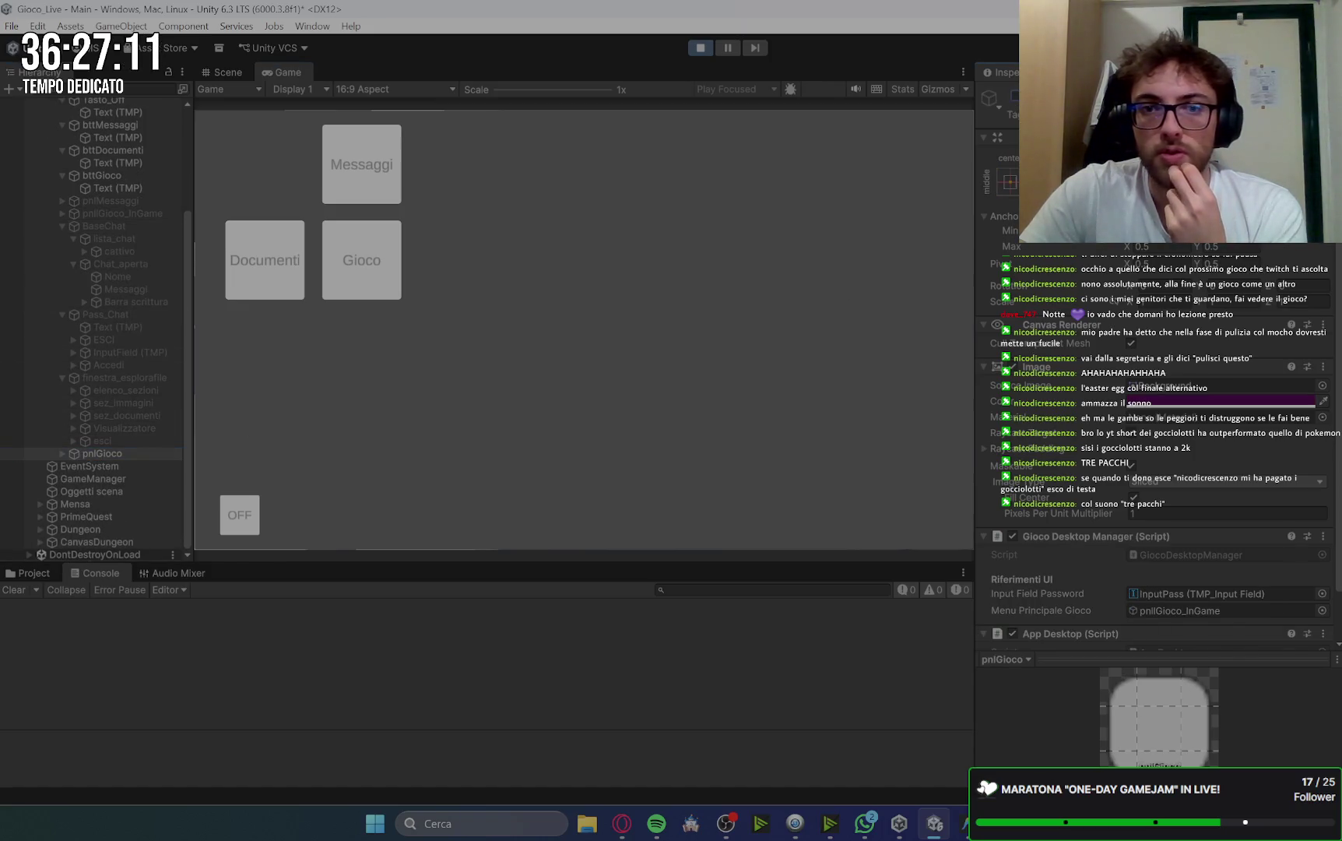
left_click(357, 182)
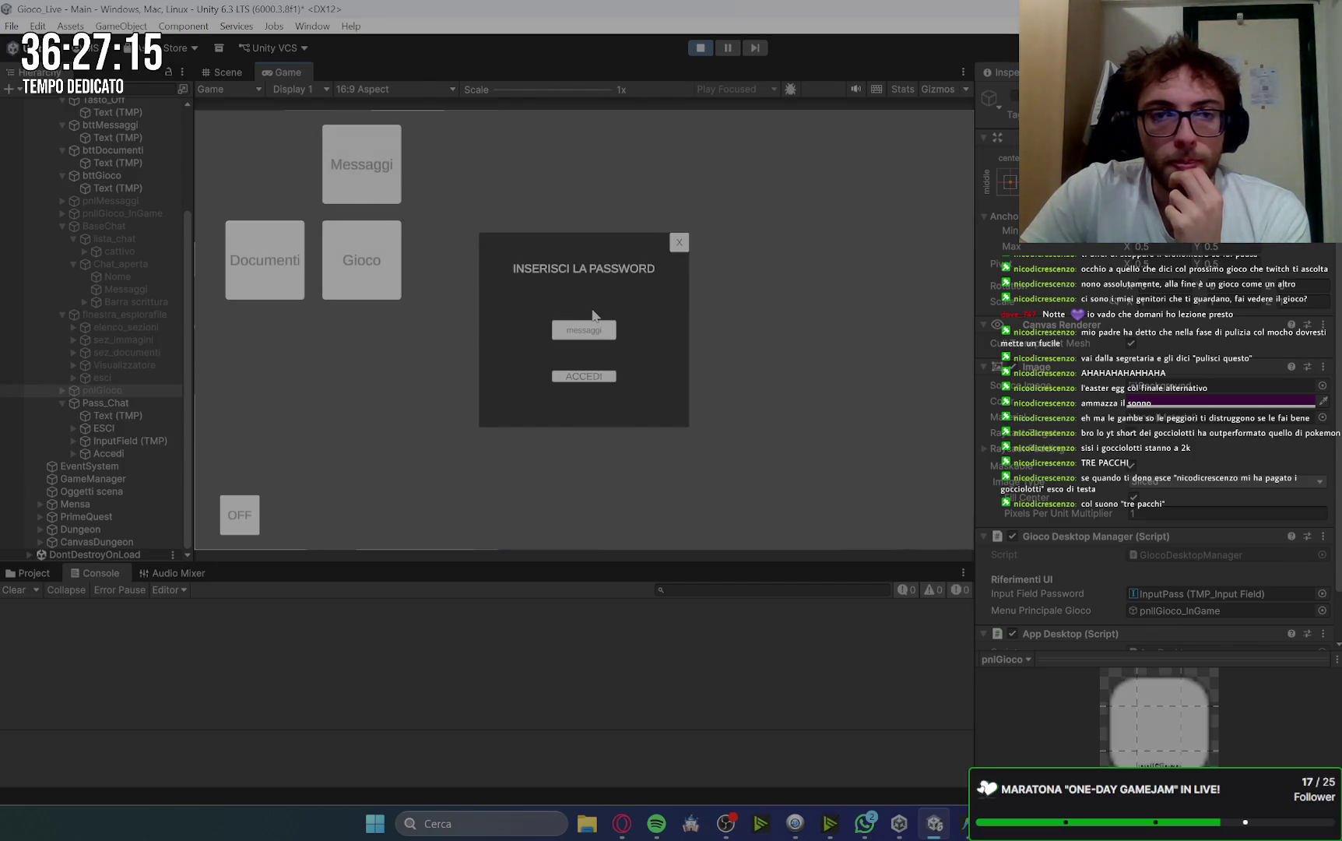
Log in, open the Cattivo chat, stop Play mode and switch to the browser.
left_click(605, 381)
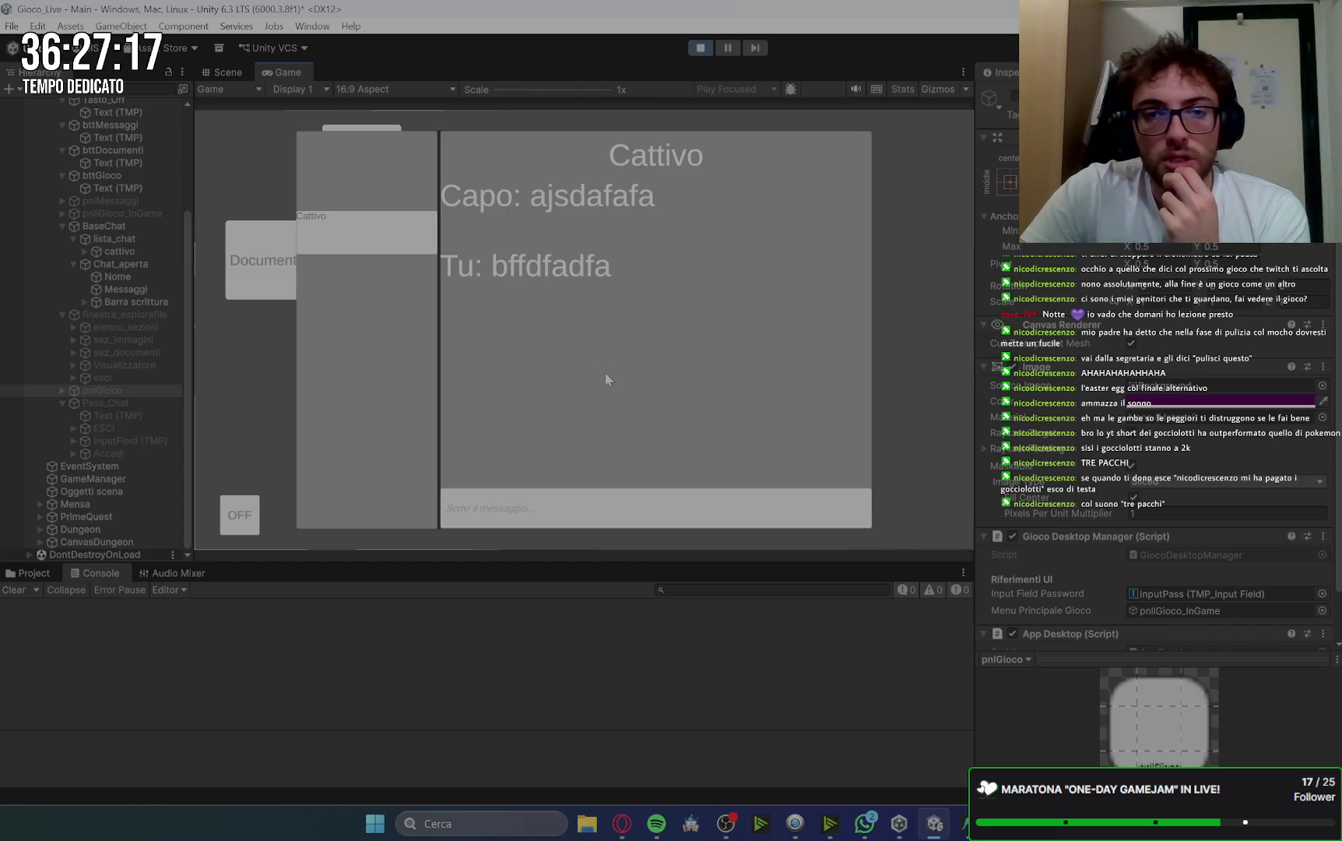
left_click(389, 248)
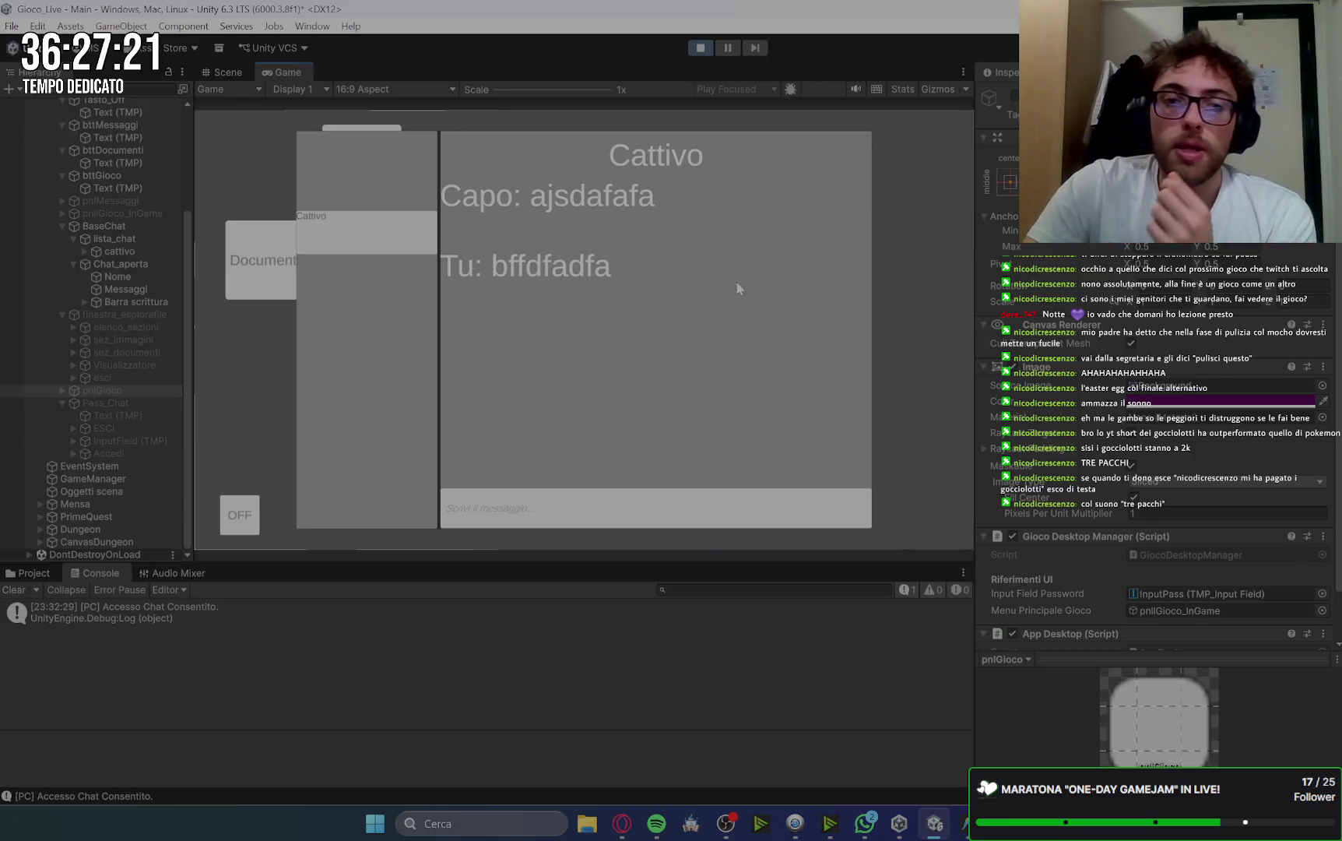
left_click(703, 49)
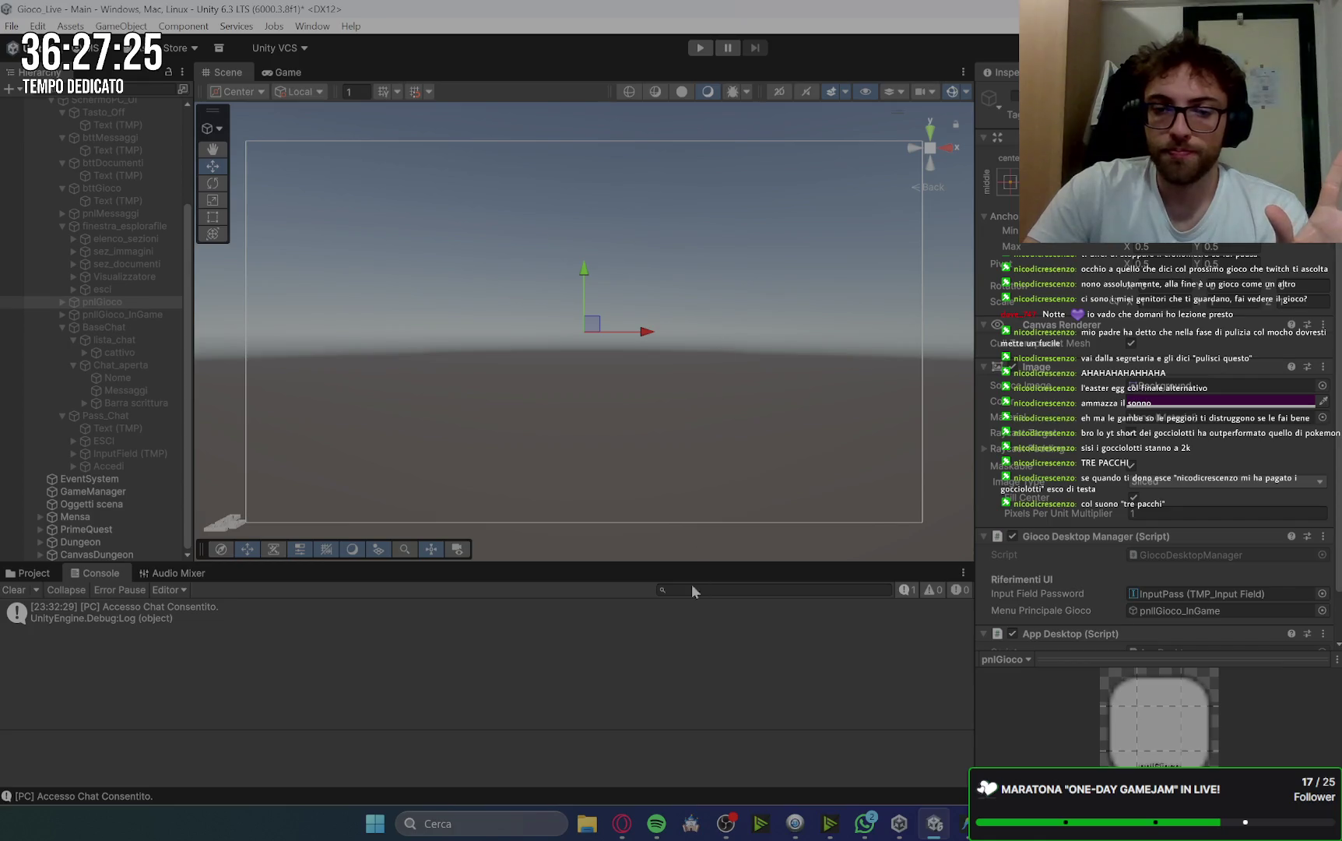
left_click(622, 823)
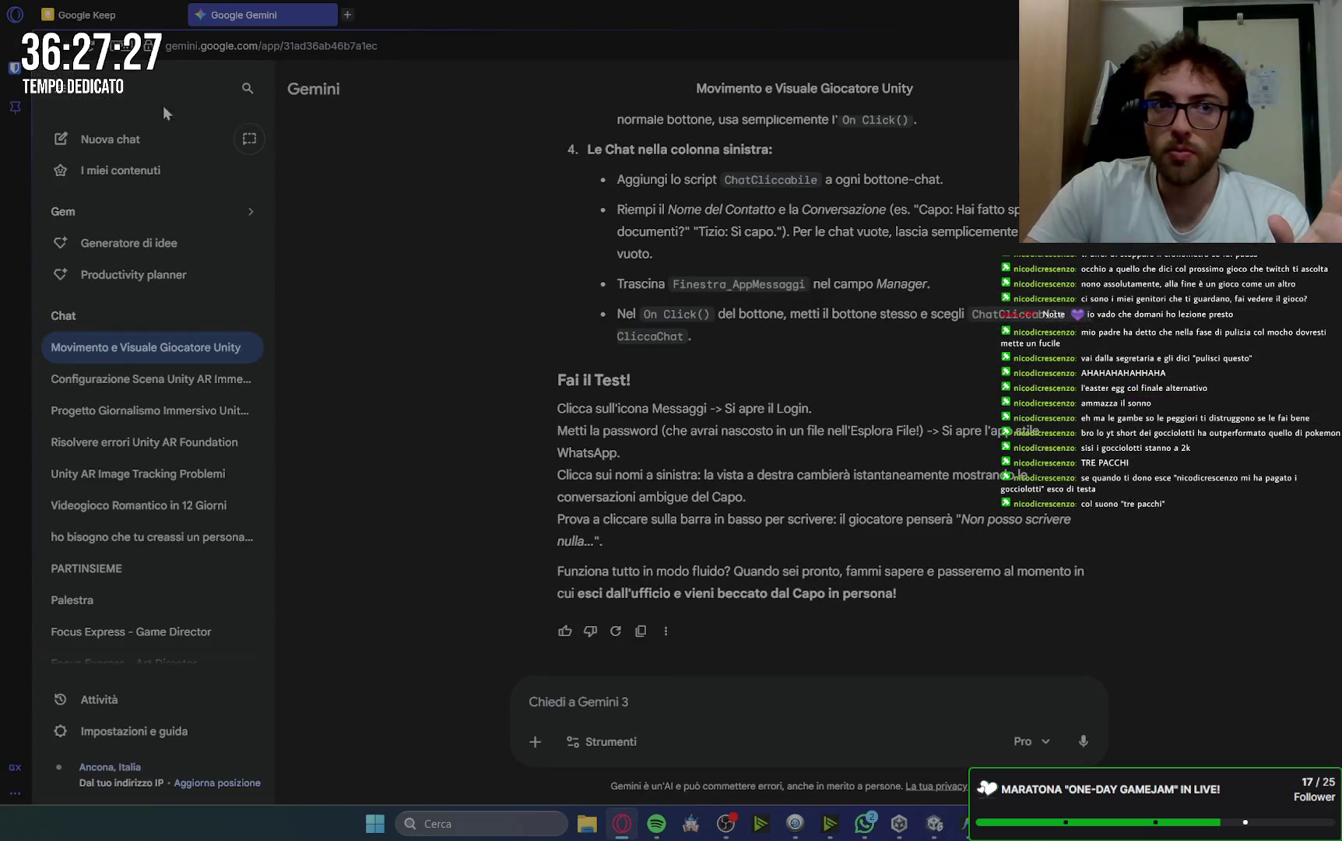
Unpin 'Quest pulire per terra', review the 'Quest indaga nell'ufficio' checklist, return to Unity.
left_click(117, 17)
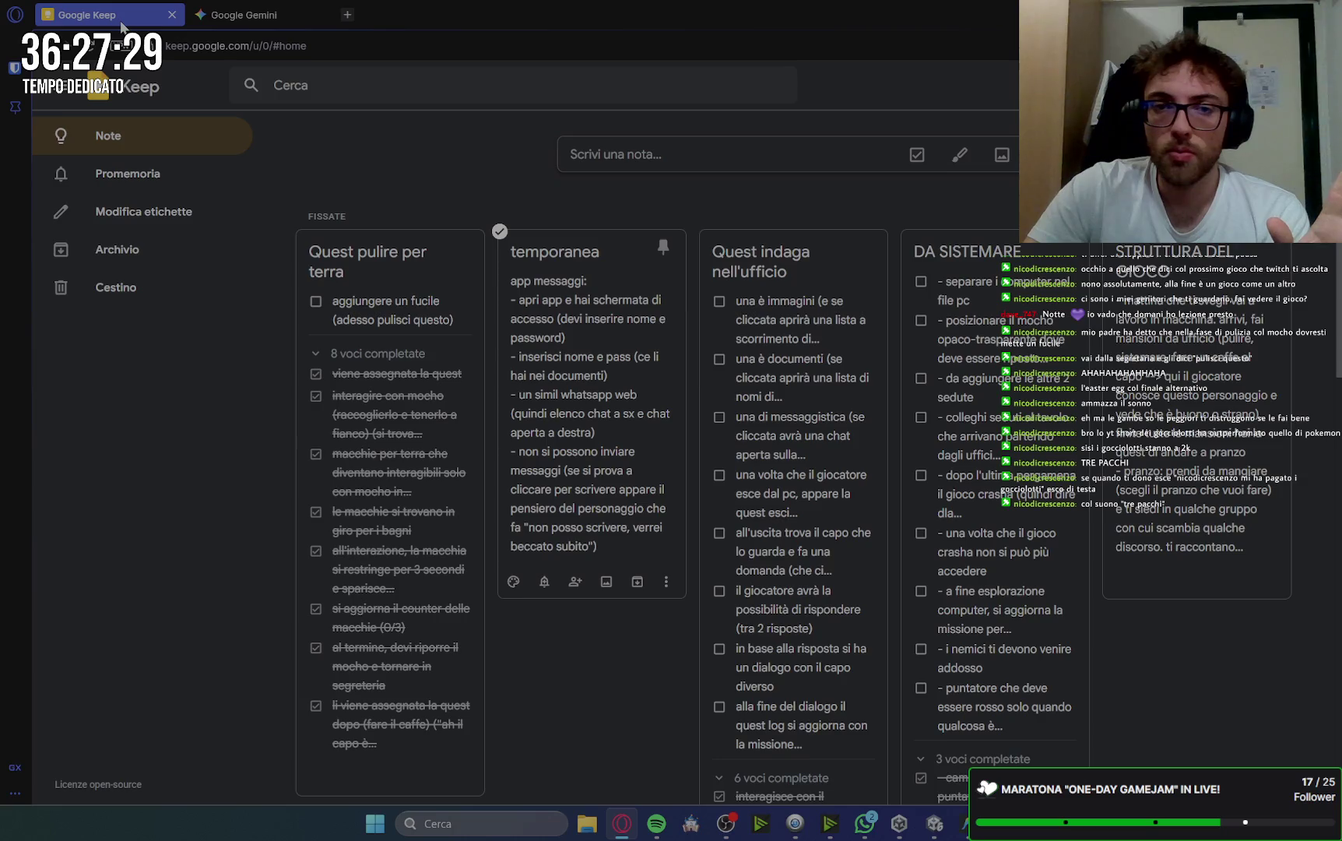
left_click(461, 248)
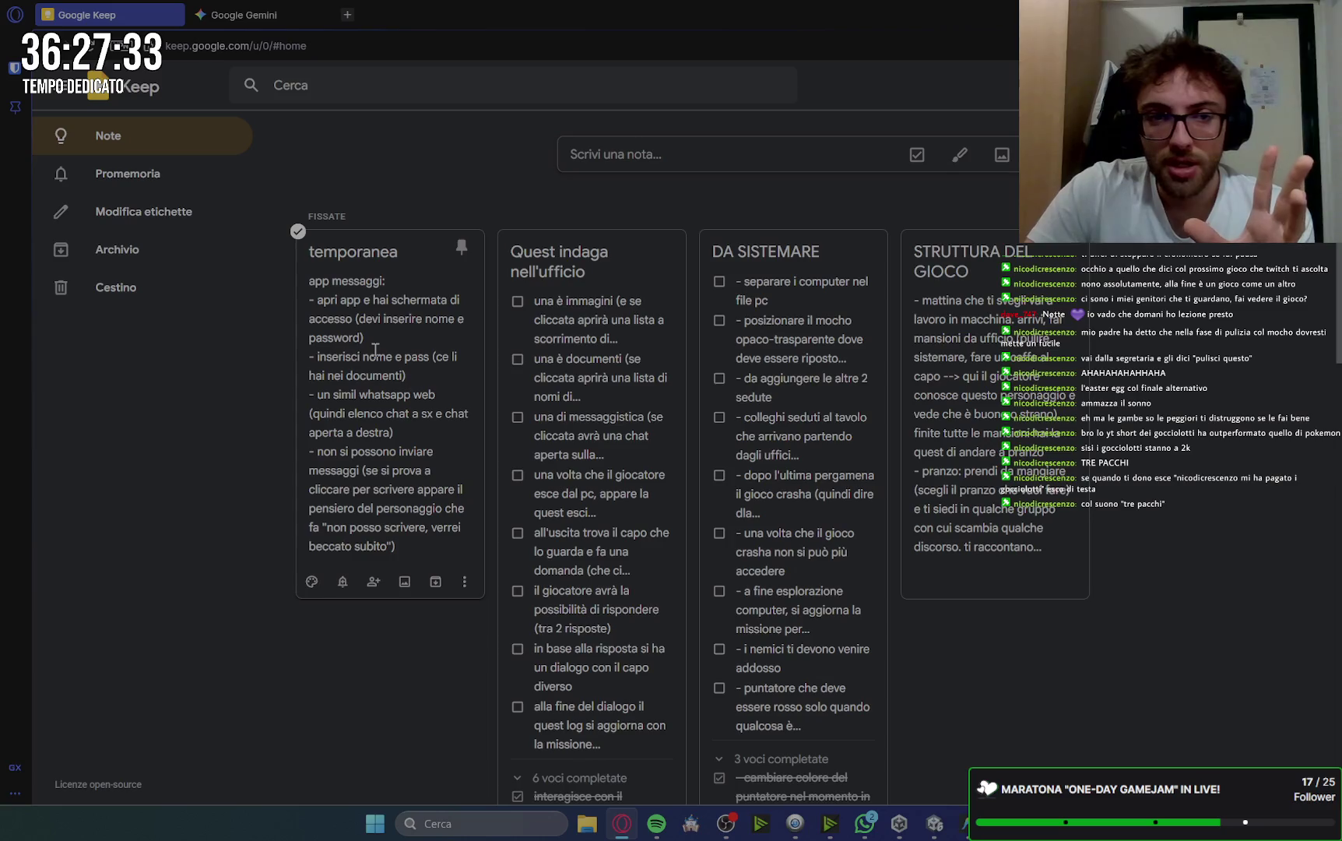
left_click(602, 270)
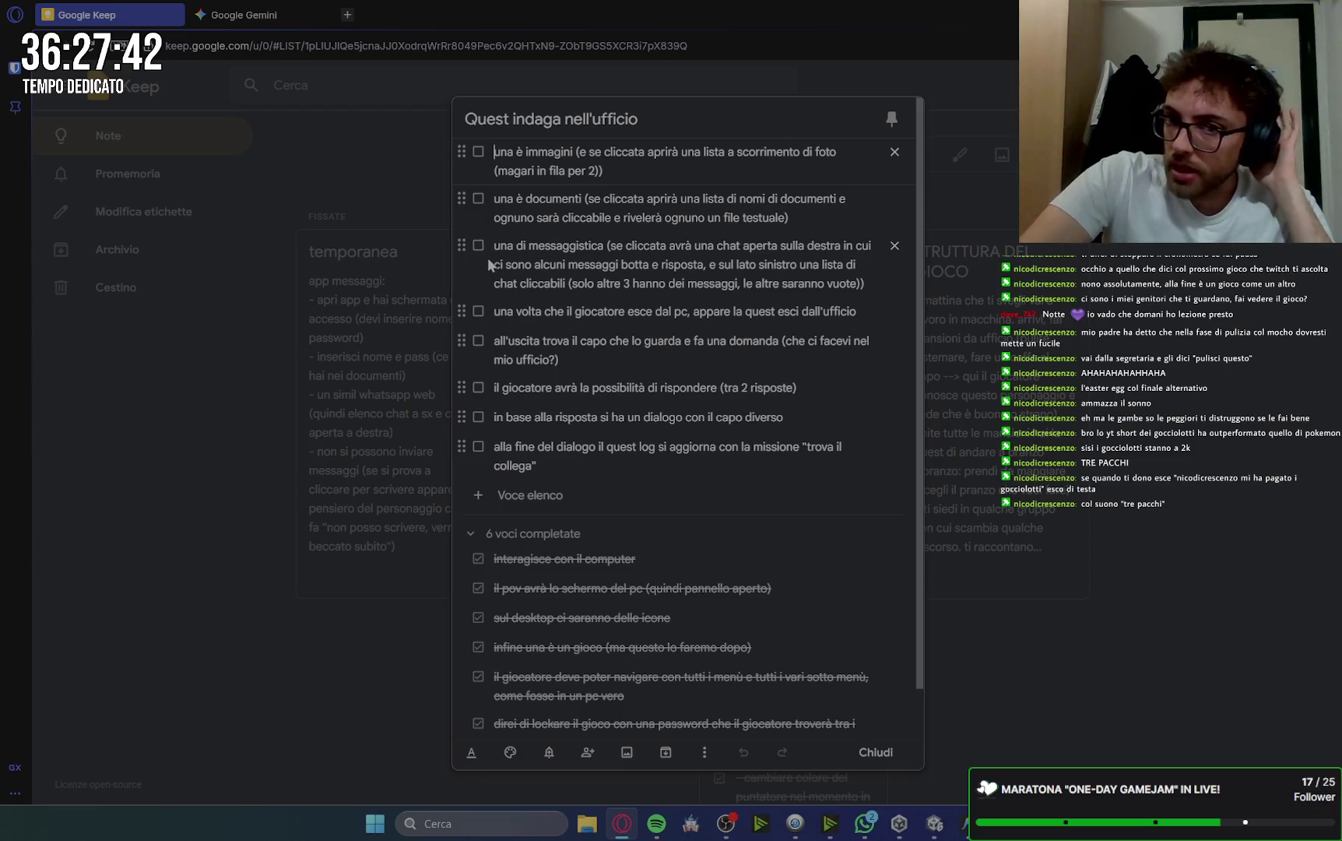
left_click(935, 825)
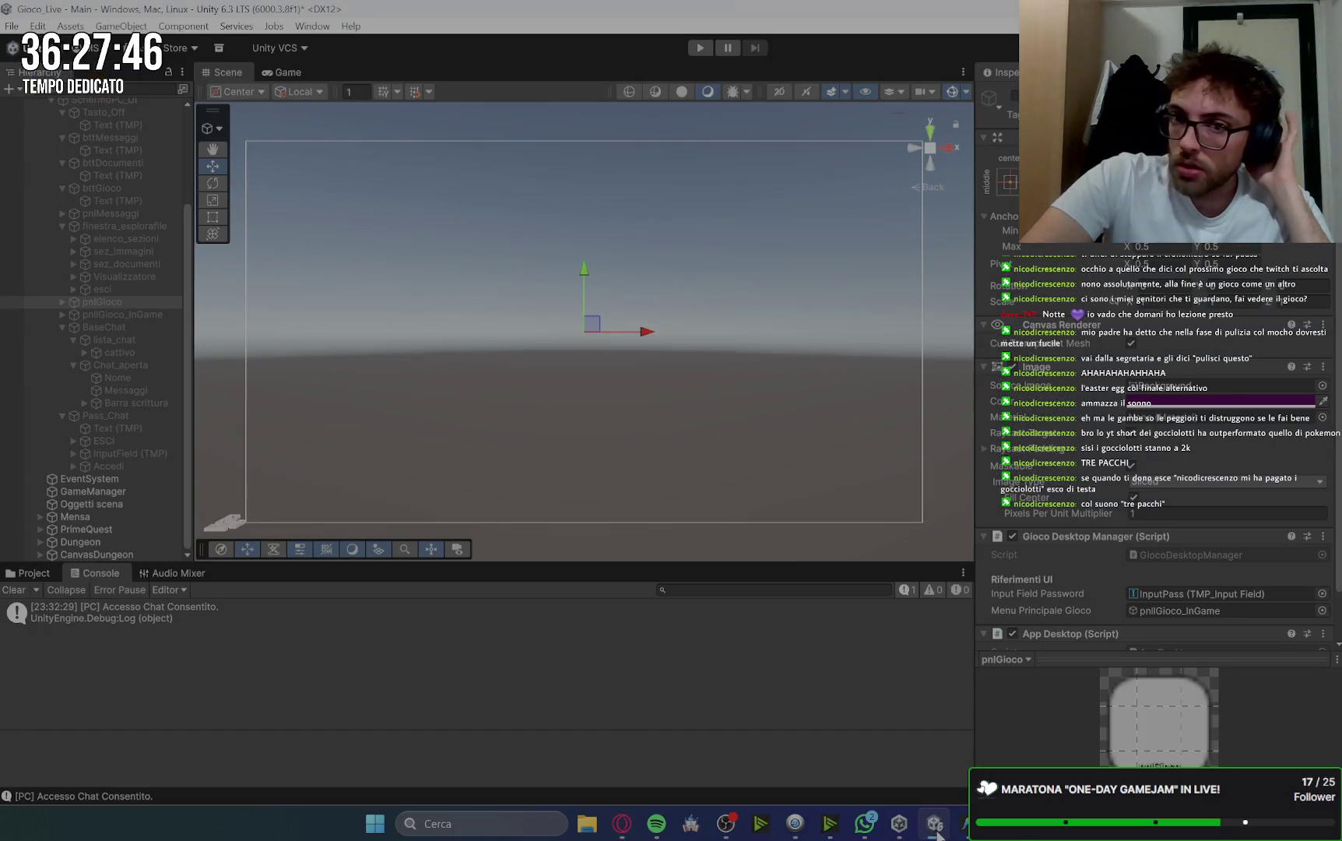
Activate the SchermoPC_UI object so the PC screen shows.
left_click(123, 327)
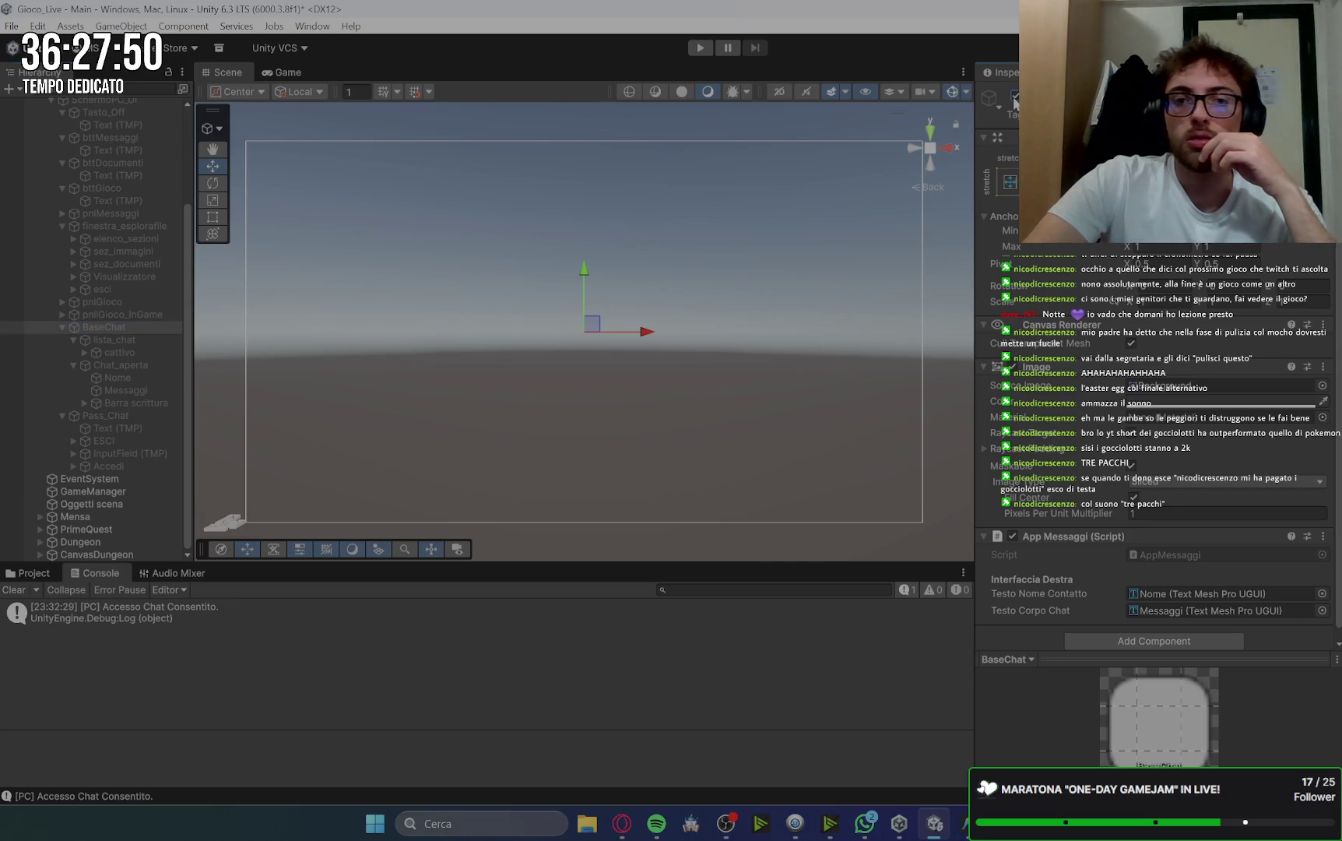
scroll(109, 292, "up", 2)
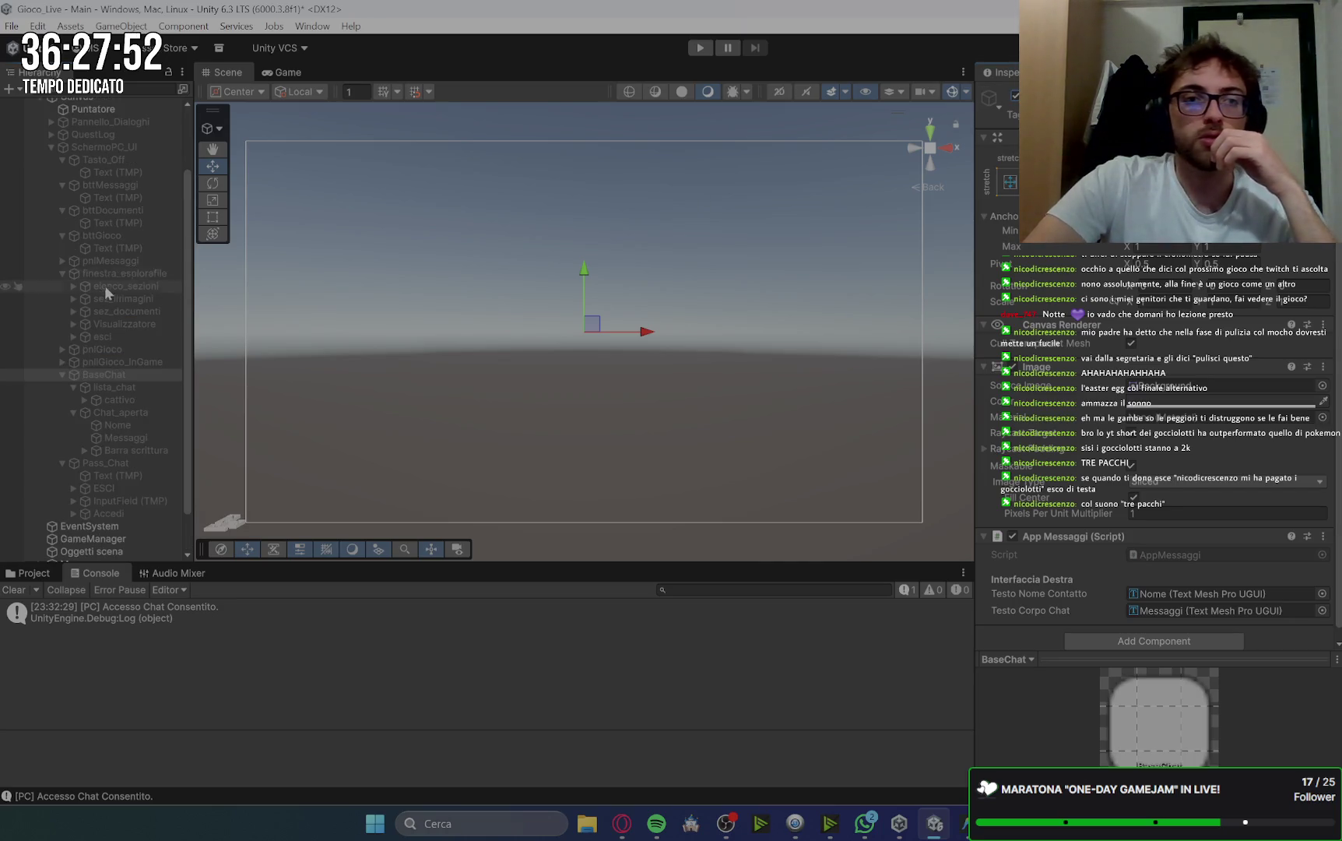
left_click(105, 147)
left_click(1012, 95)
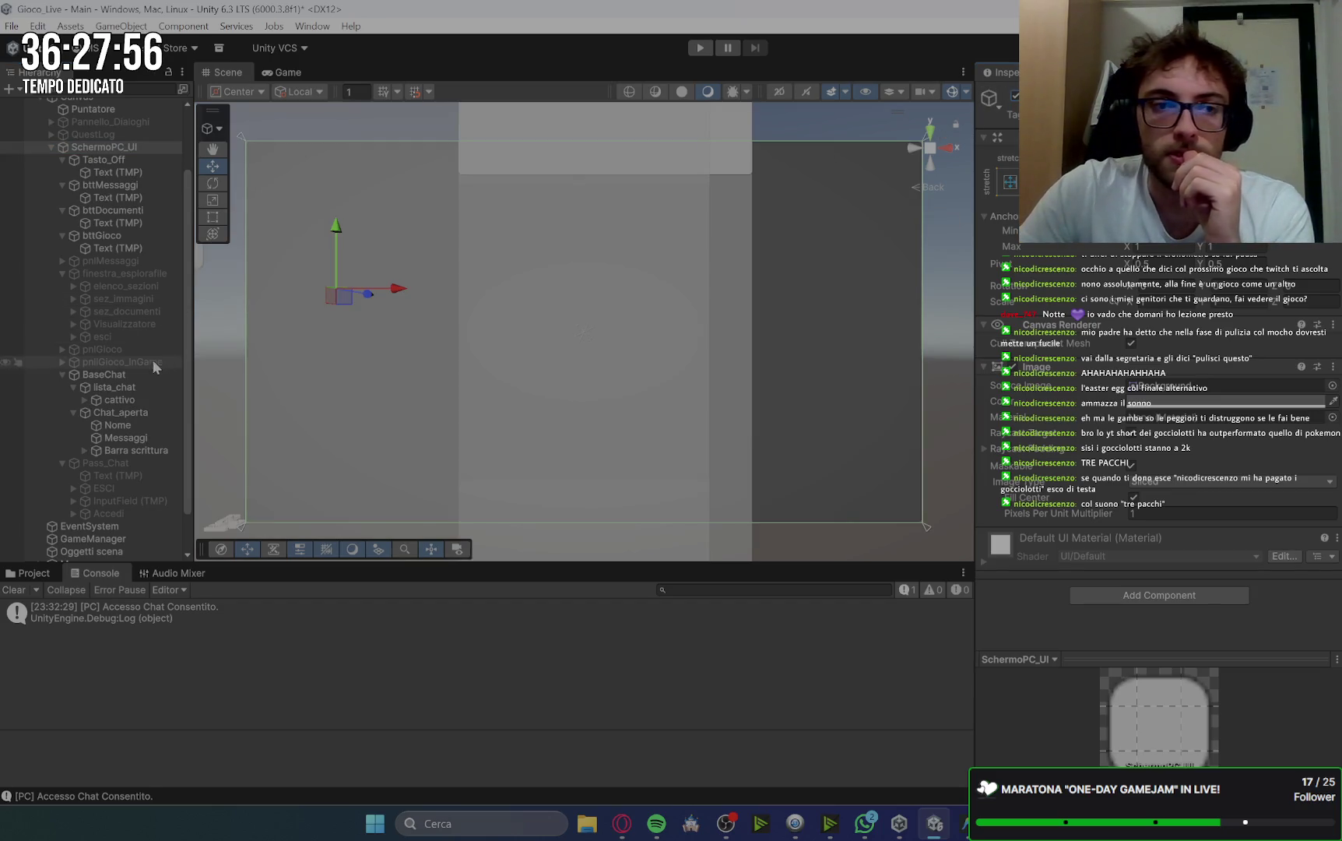
scroll(117, 144, "up", 3)
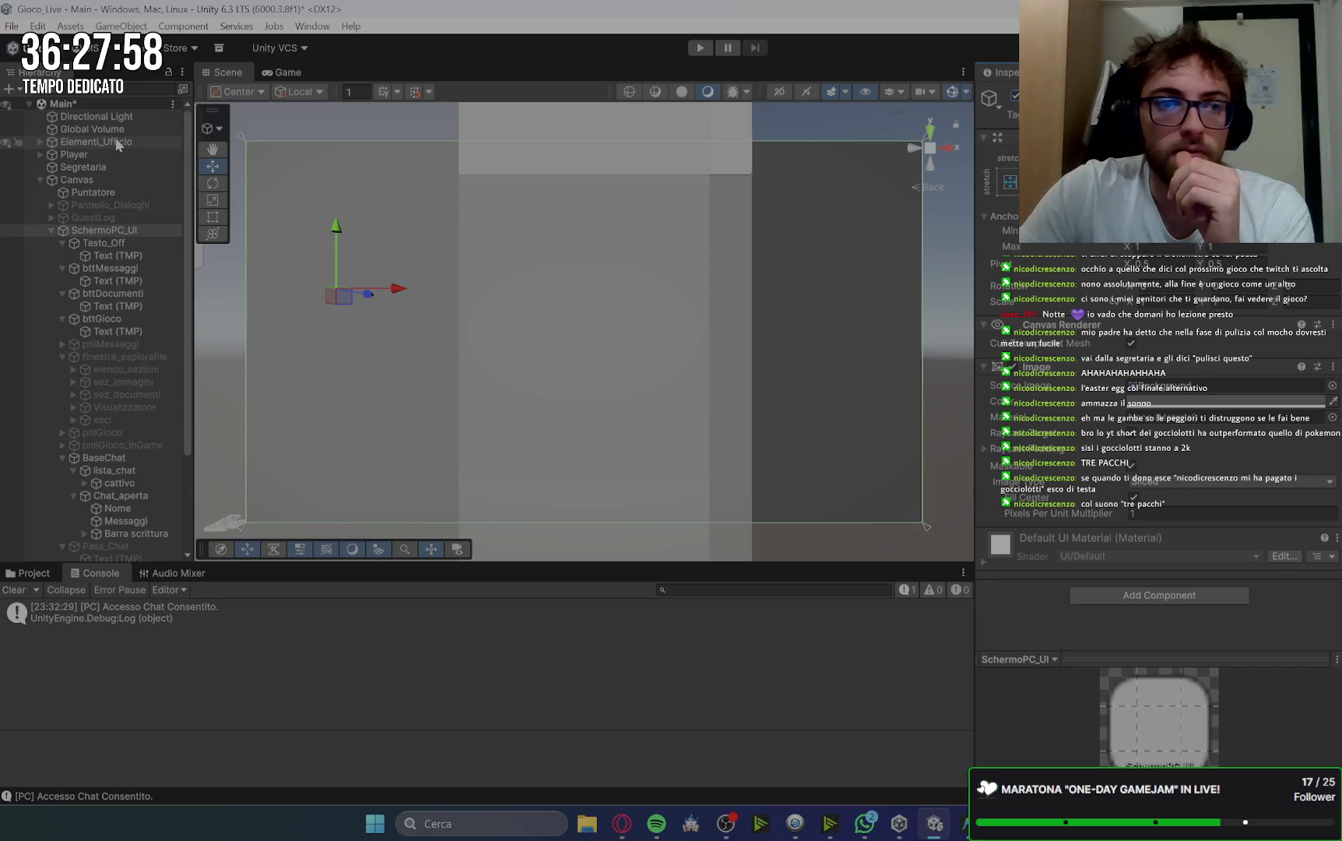
Enter 1920 × 1080 as the Canvas Scaler reference resolution, then select Puntatore.
left_click(85, 180)
double_click(1166, 566)
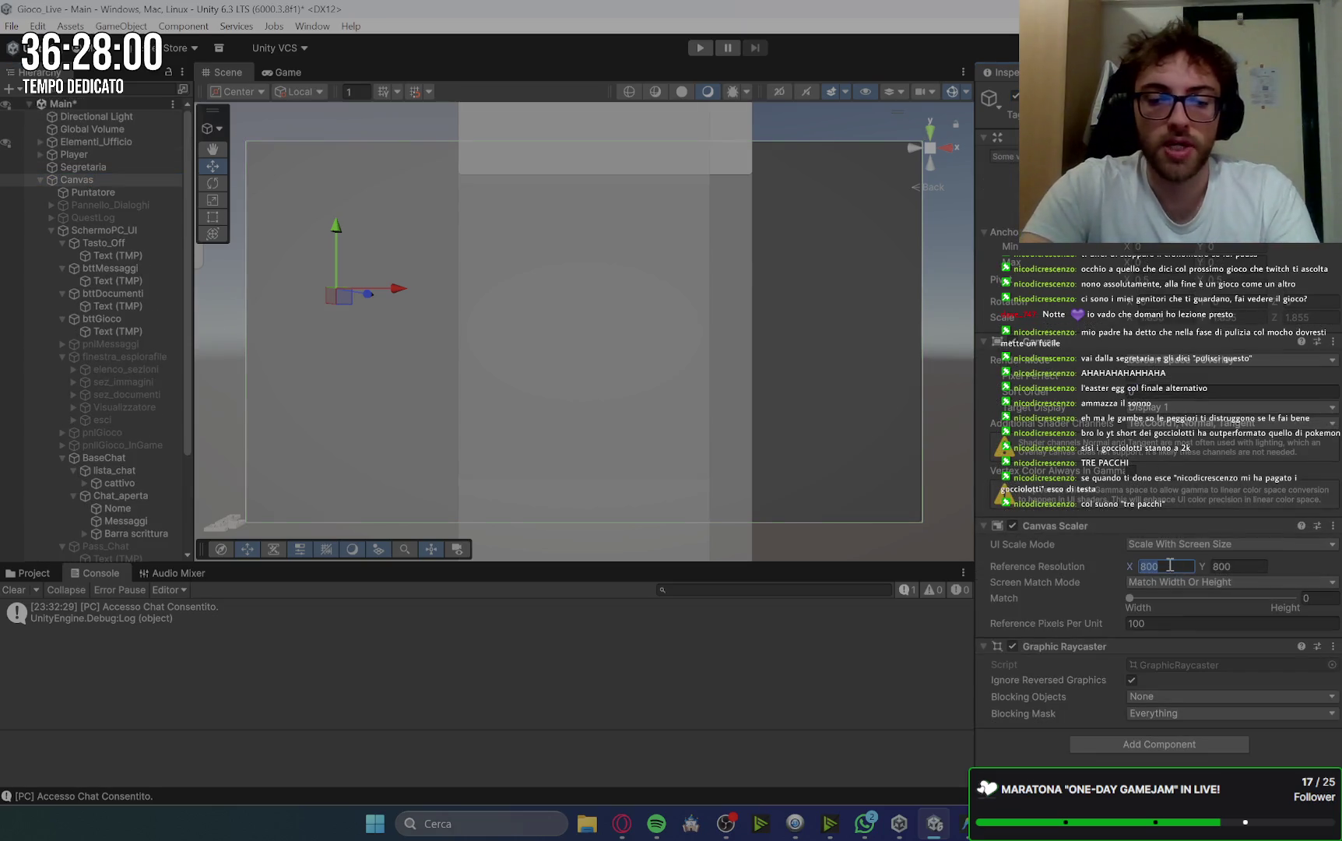
type("1920")
left_click(1234, 565)
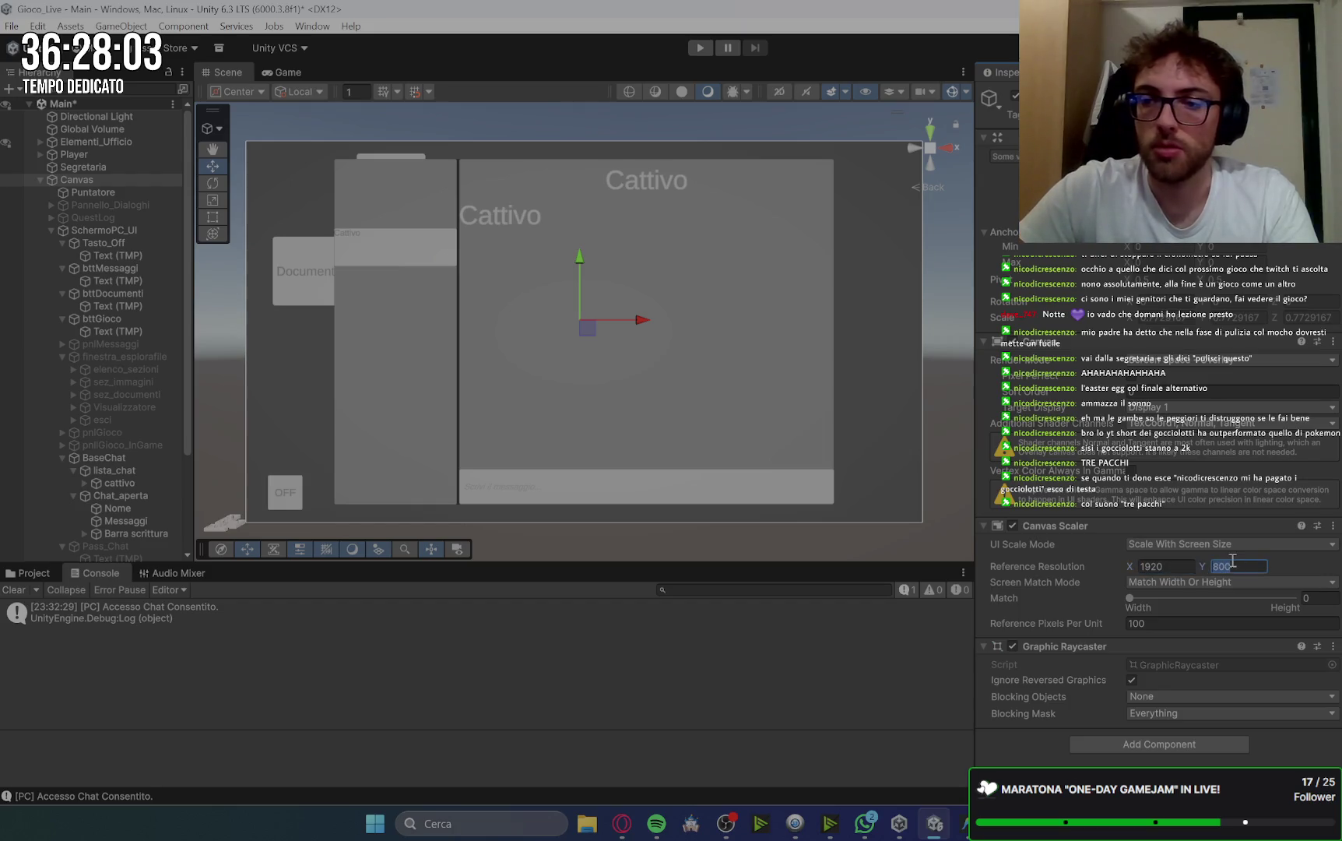
type("10")
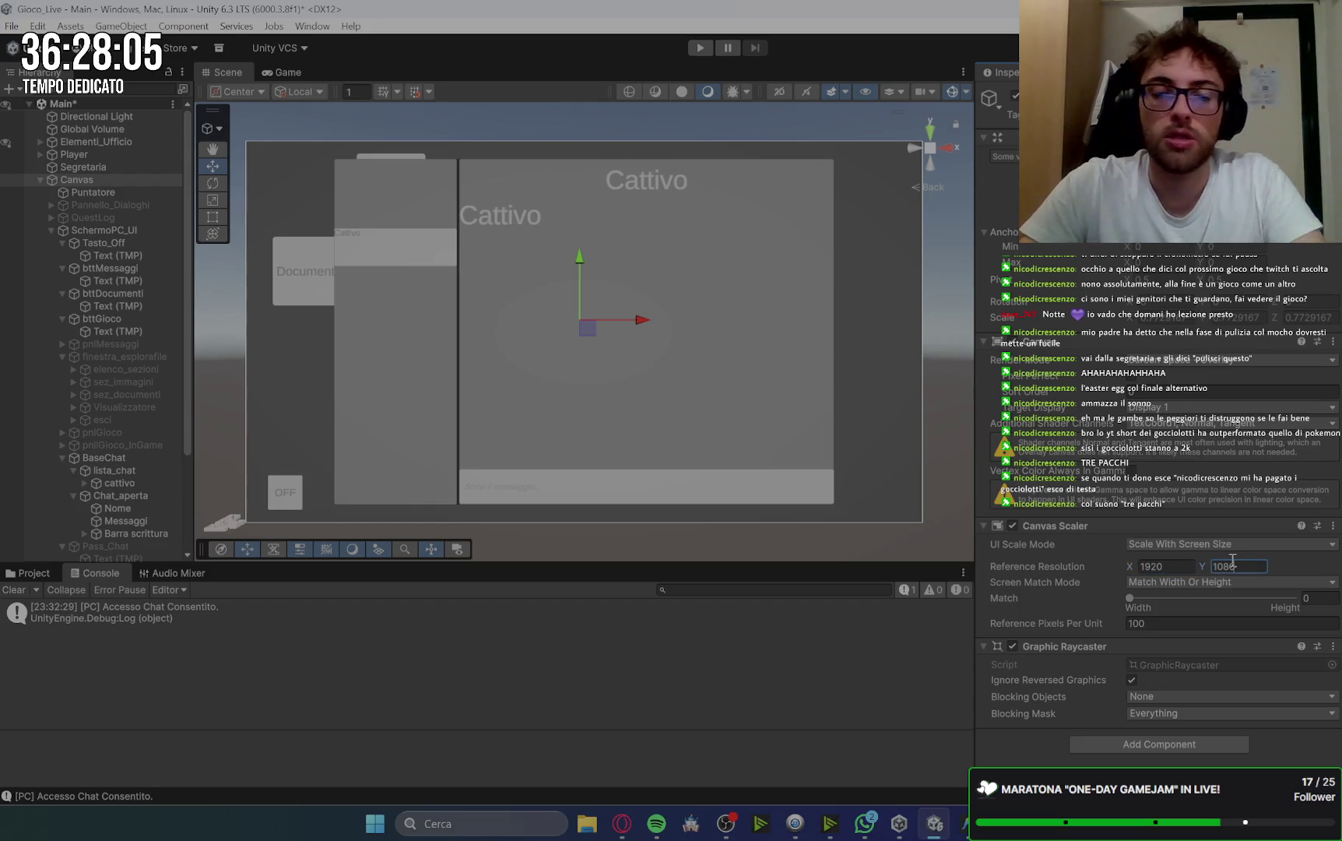
scroll(307, 263, "up", 2)
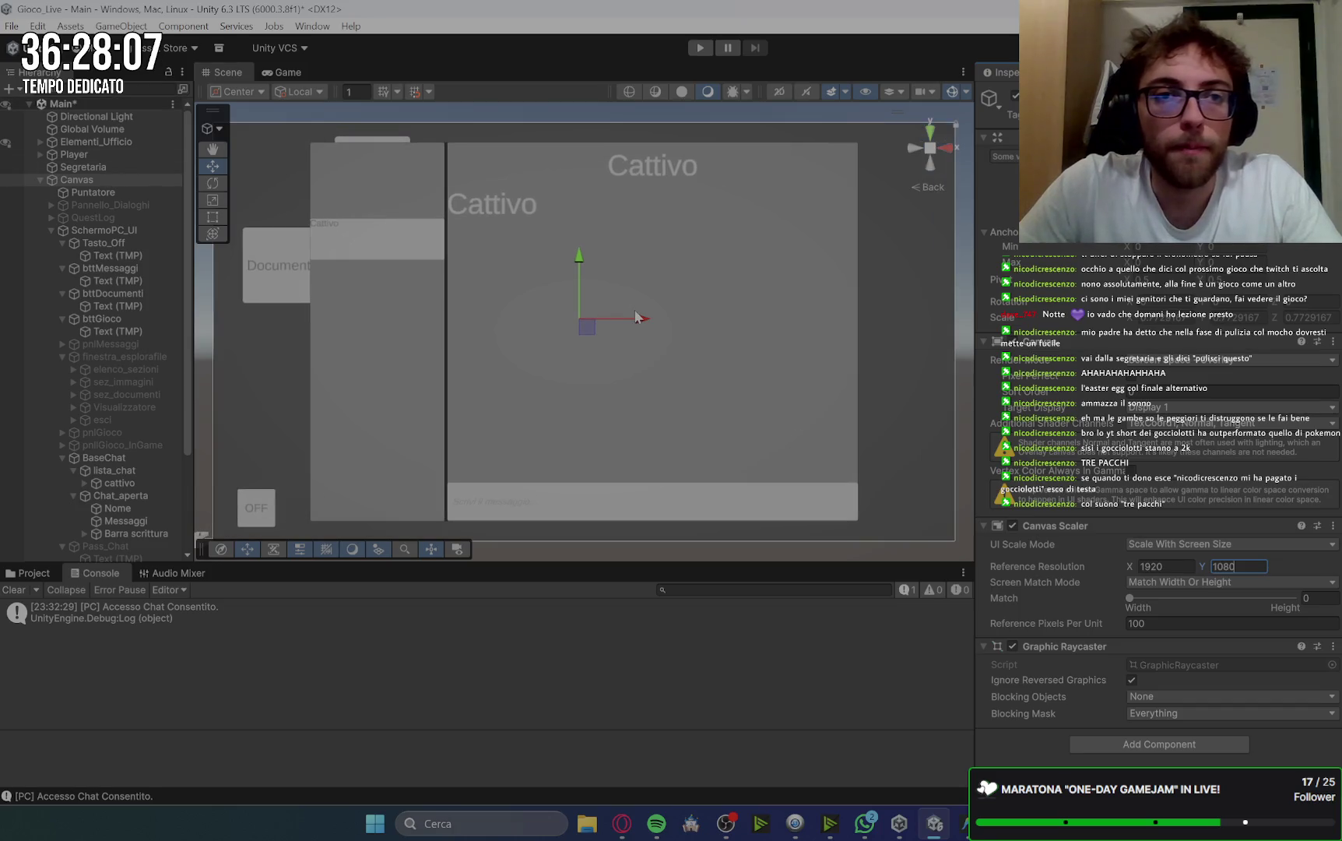
left_click(111, 193)
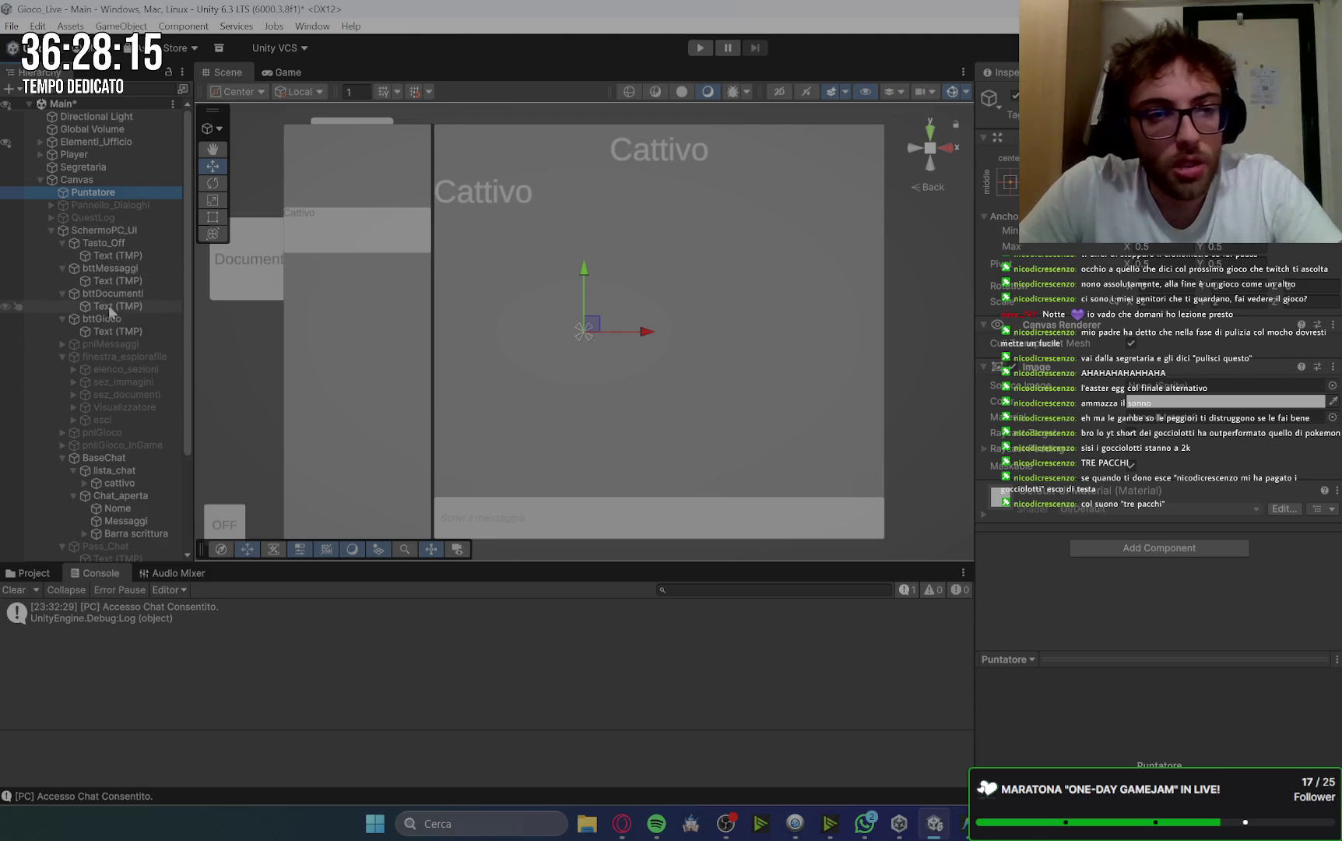
Add a UI Button under BaseChat and anchor it to the canvas's top-right corner.
left_click(106, 459)
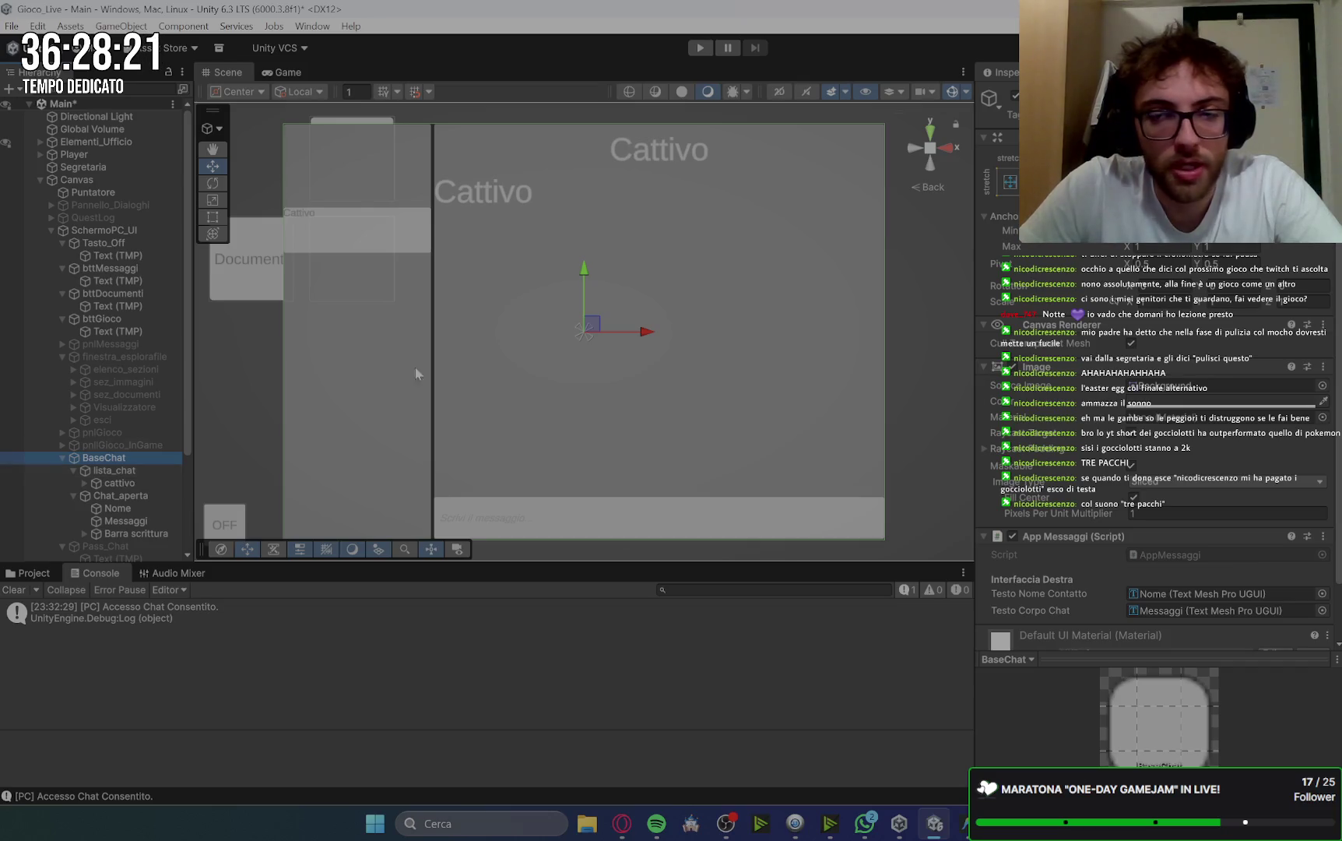
right_click(133, 459)
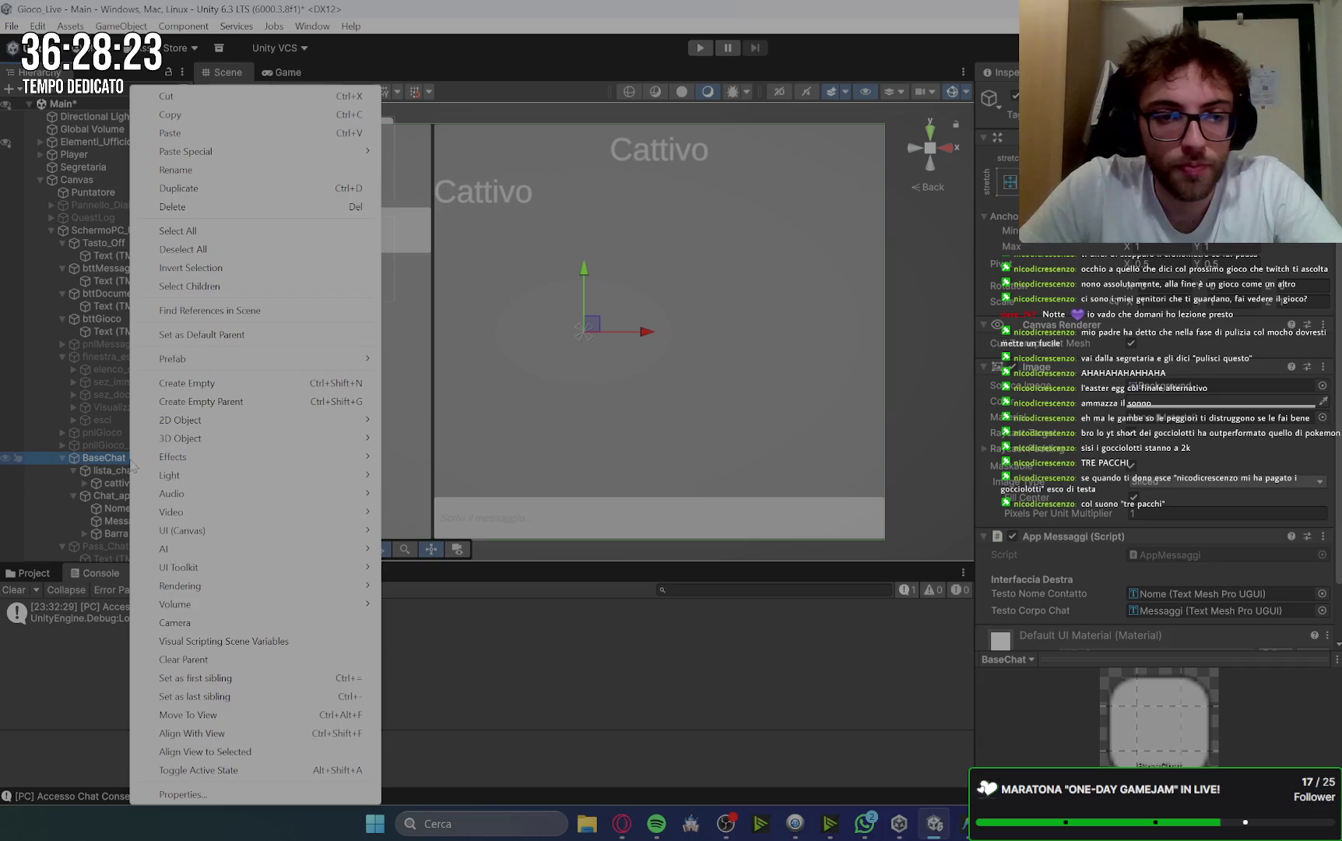
mouse_move(209, 535)
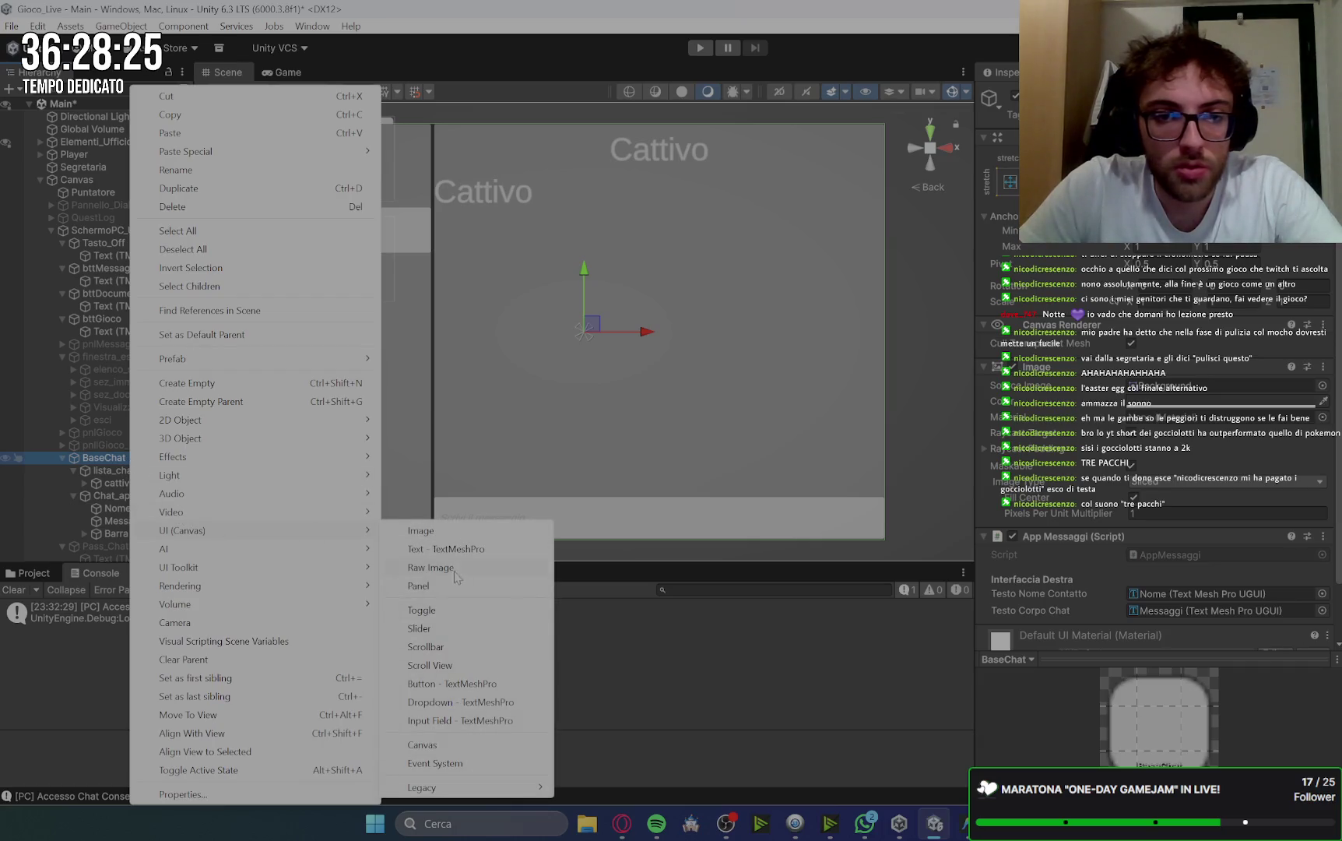
left_click(448, 684)
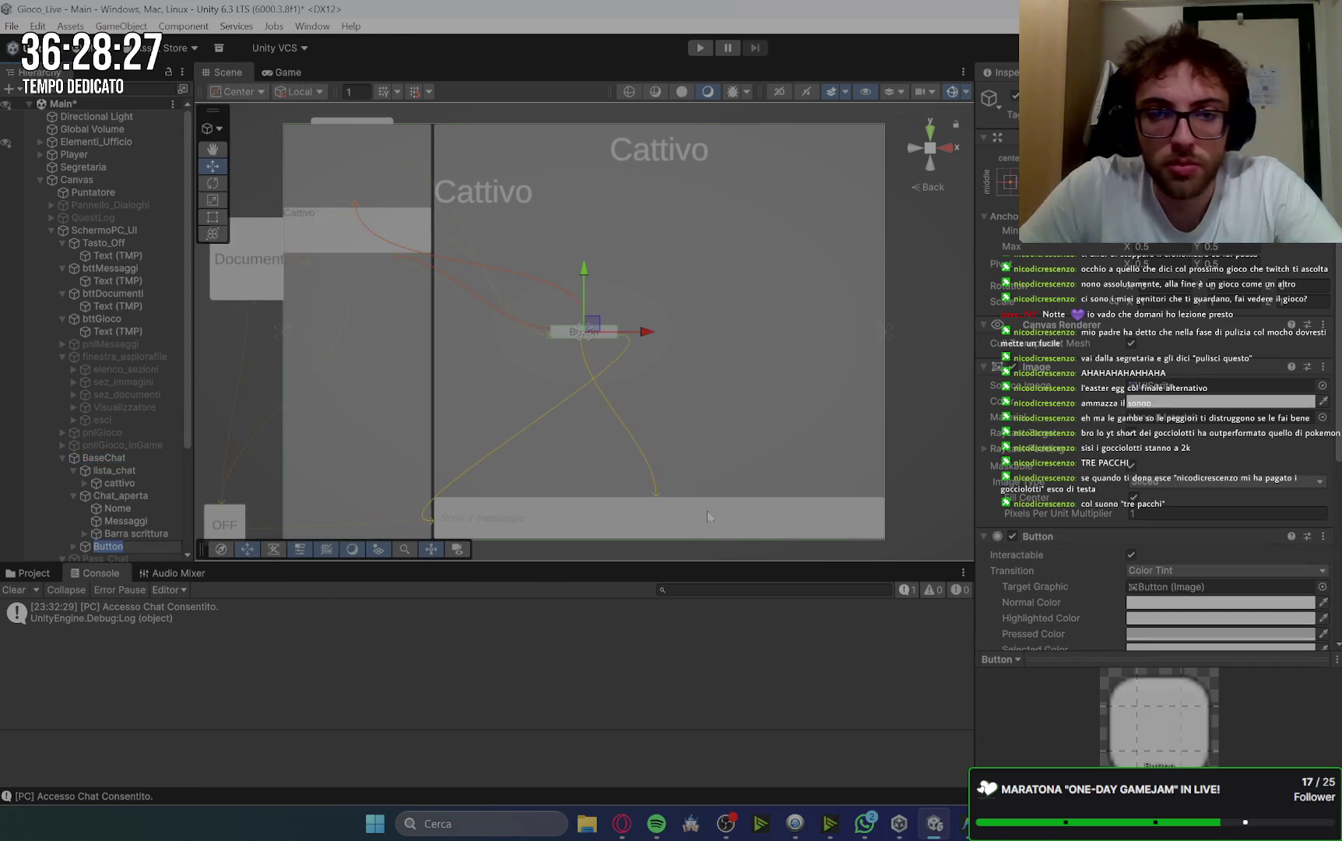
left_click(582, 331)
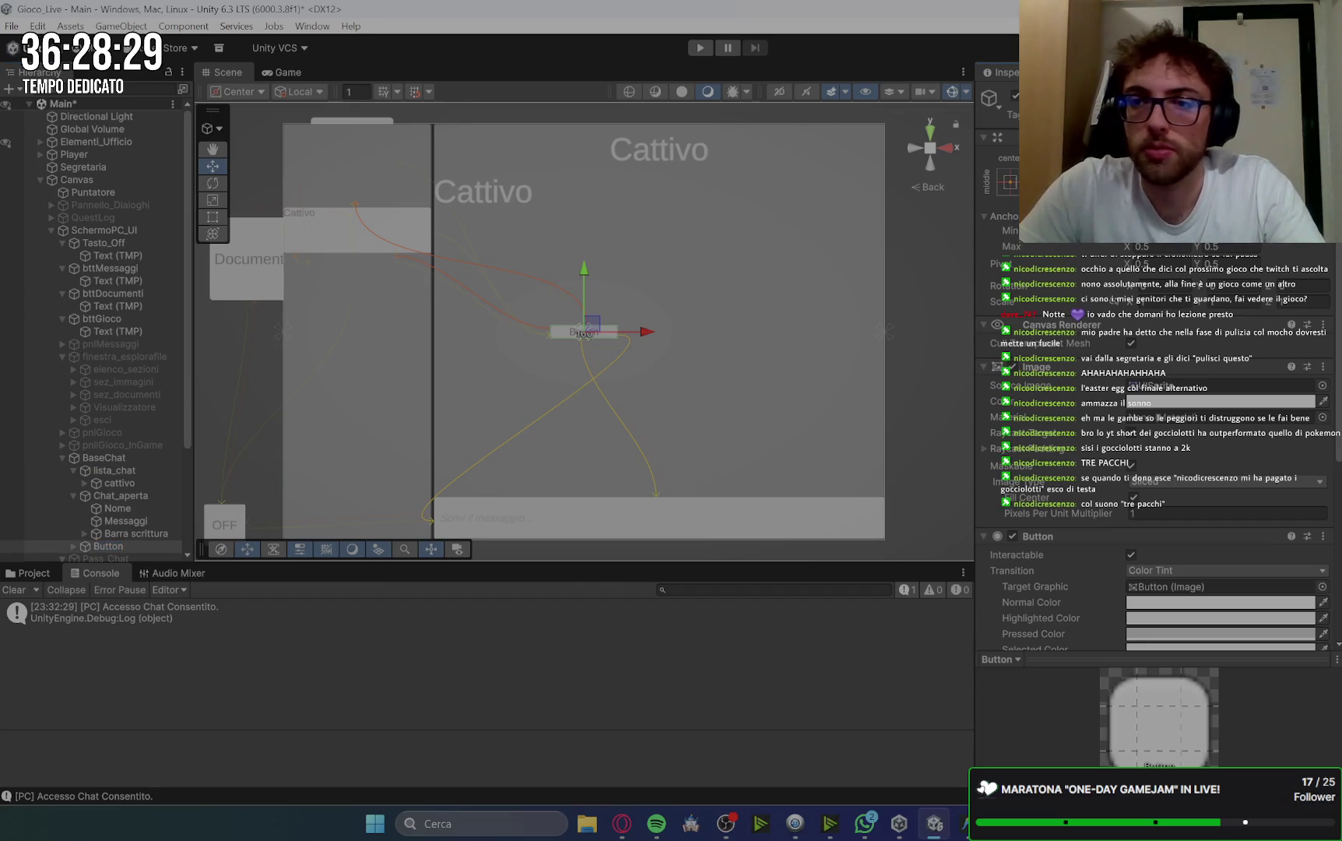
key("ctrl+z")
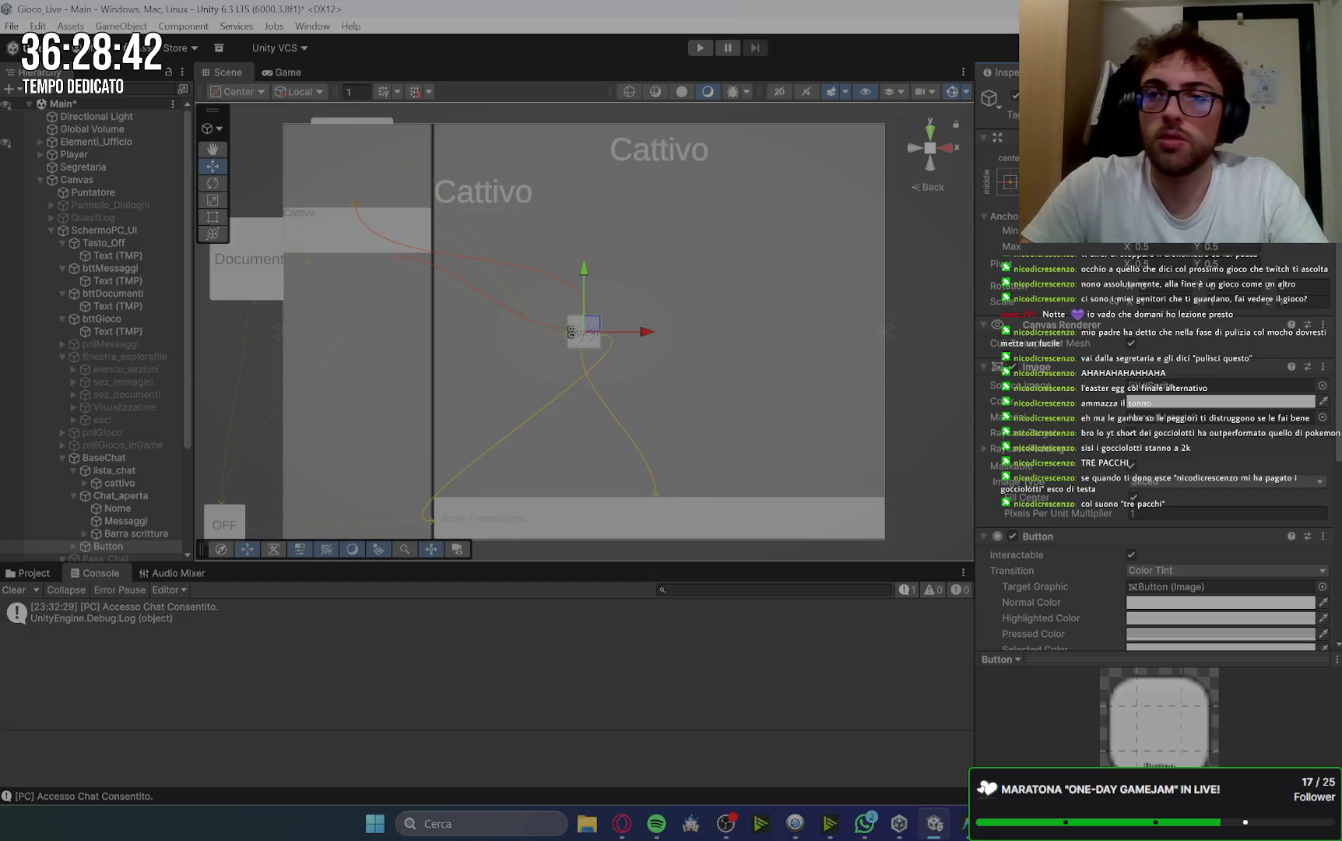
left_click(1009, 181)
left_click(1136, 299, "alt+shift")
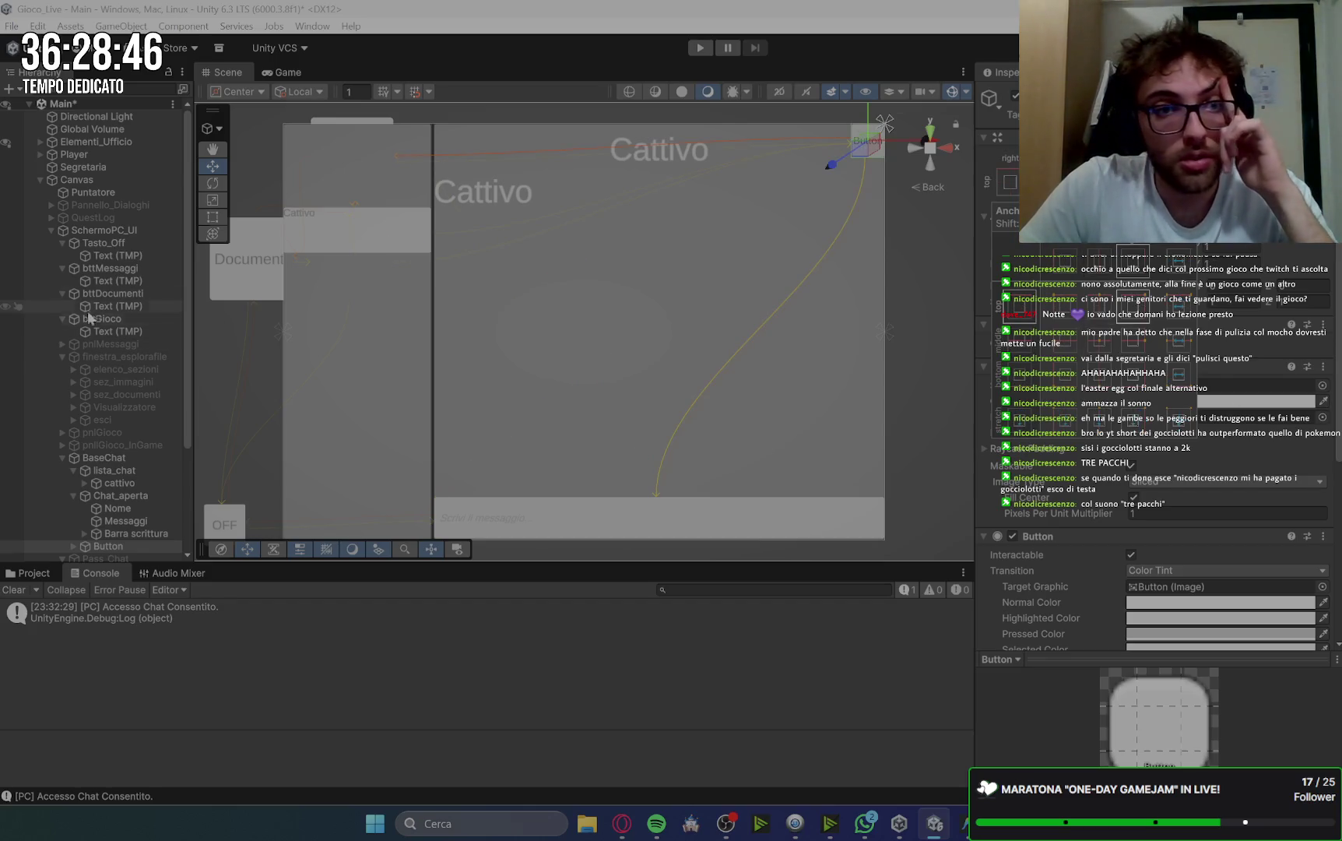
Rename the button to esci and enlarge its label text to font size about 43.
scroll(112, 458, "down", 3)
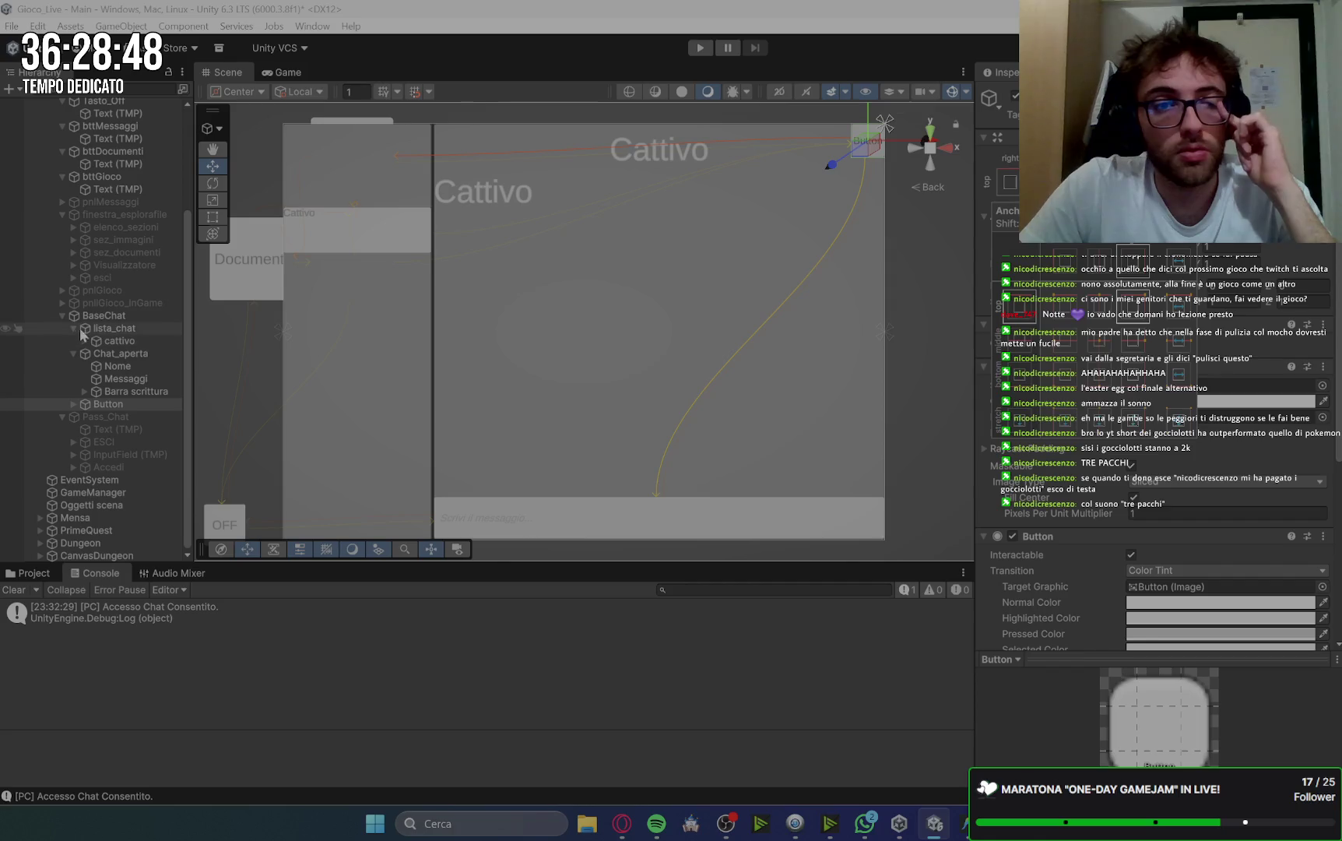
left_click(108, 404)
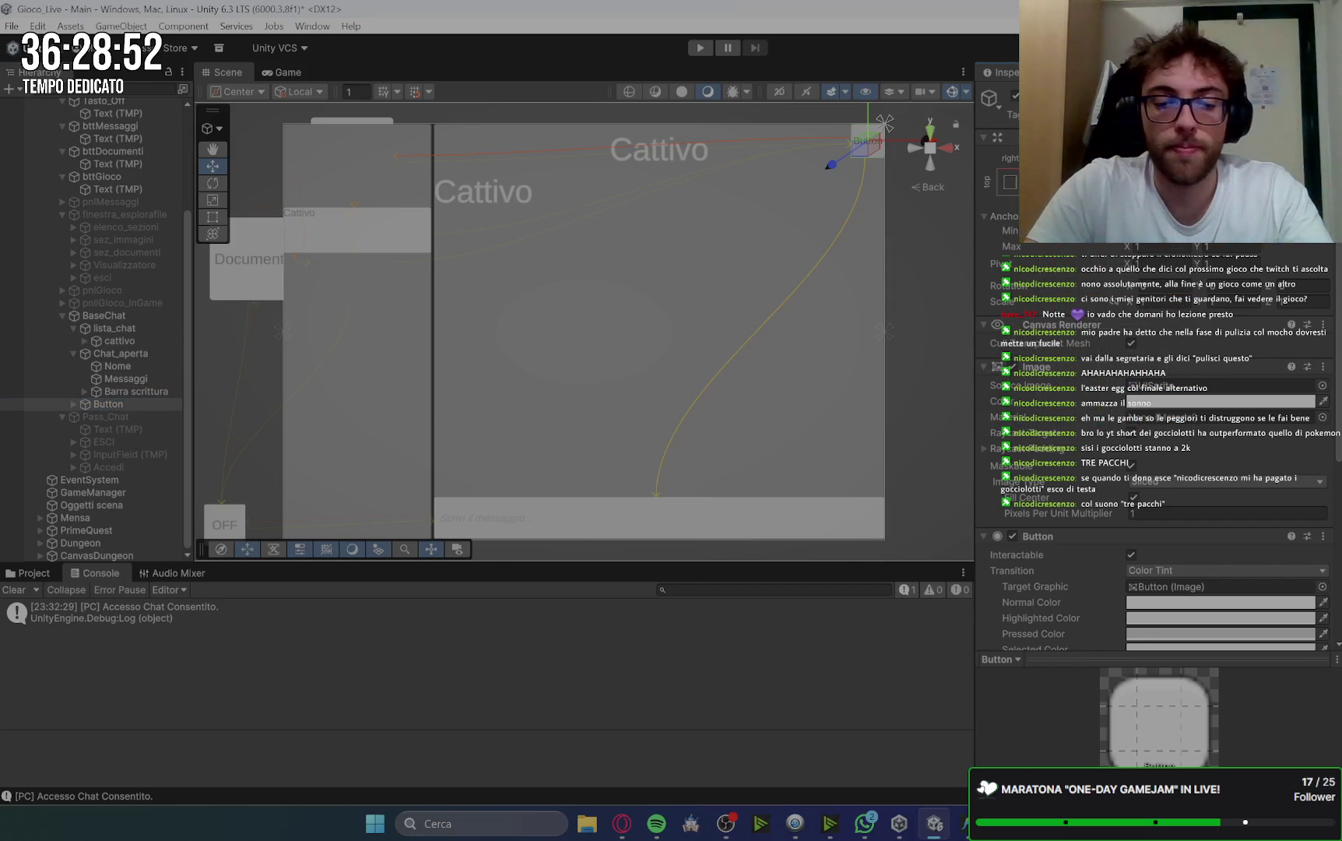
type("esci")
key("Return")
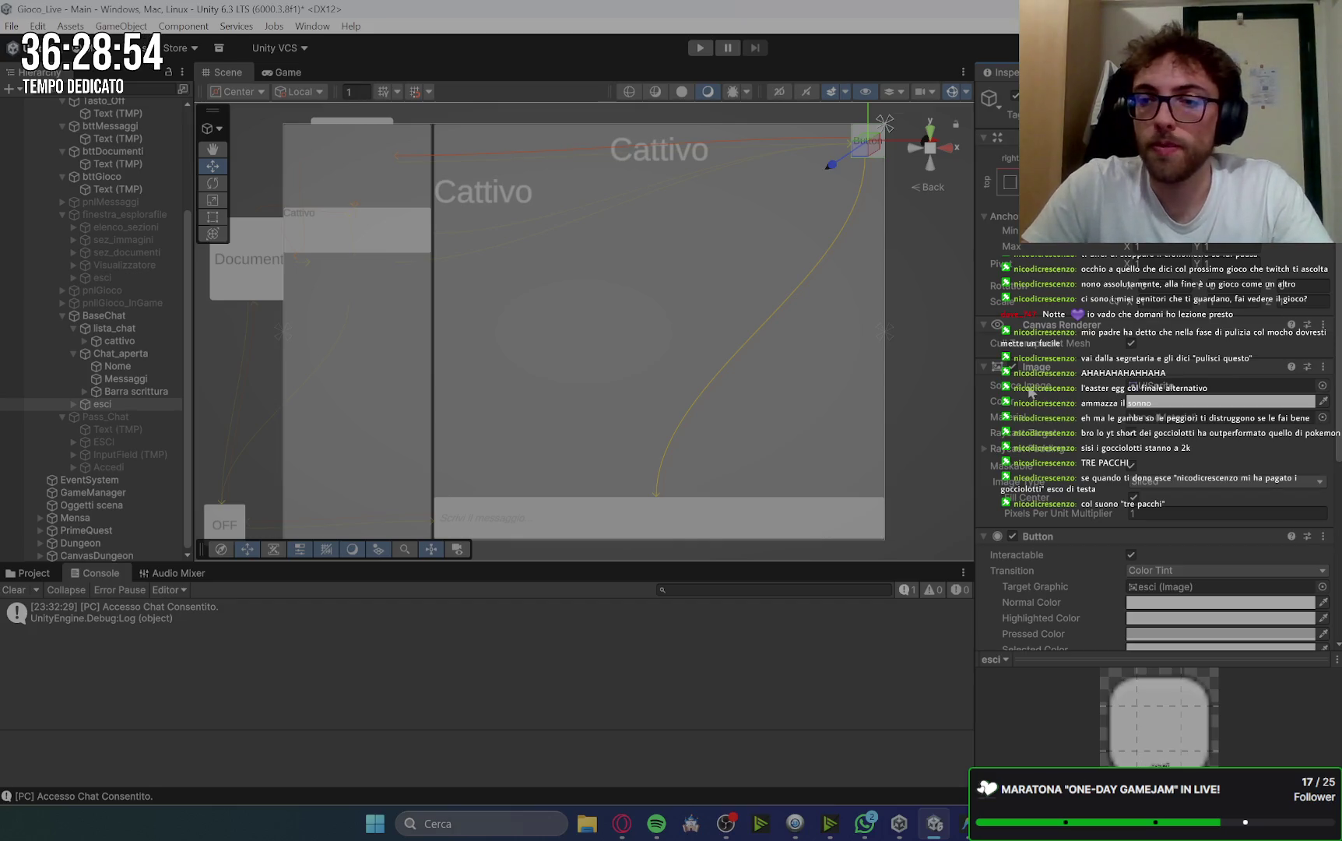
scroll(1029, 393, "down", 5)
scroll(1079, 510, "up", 4)
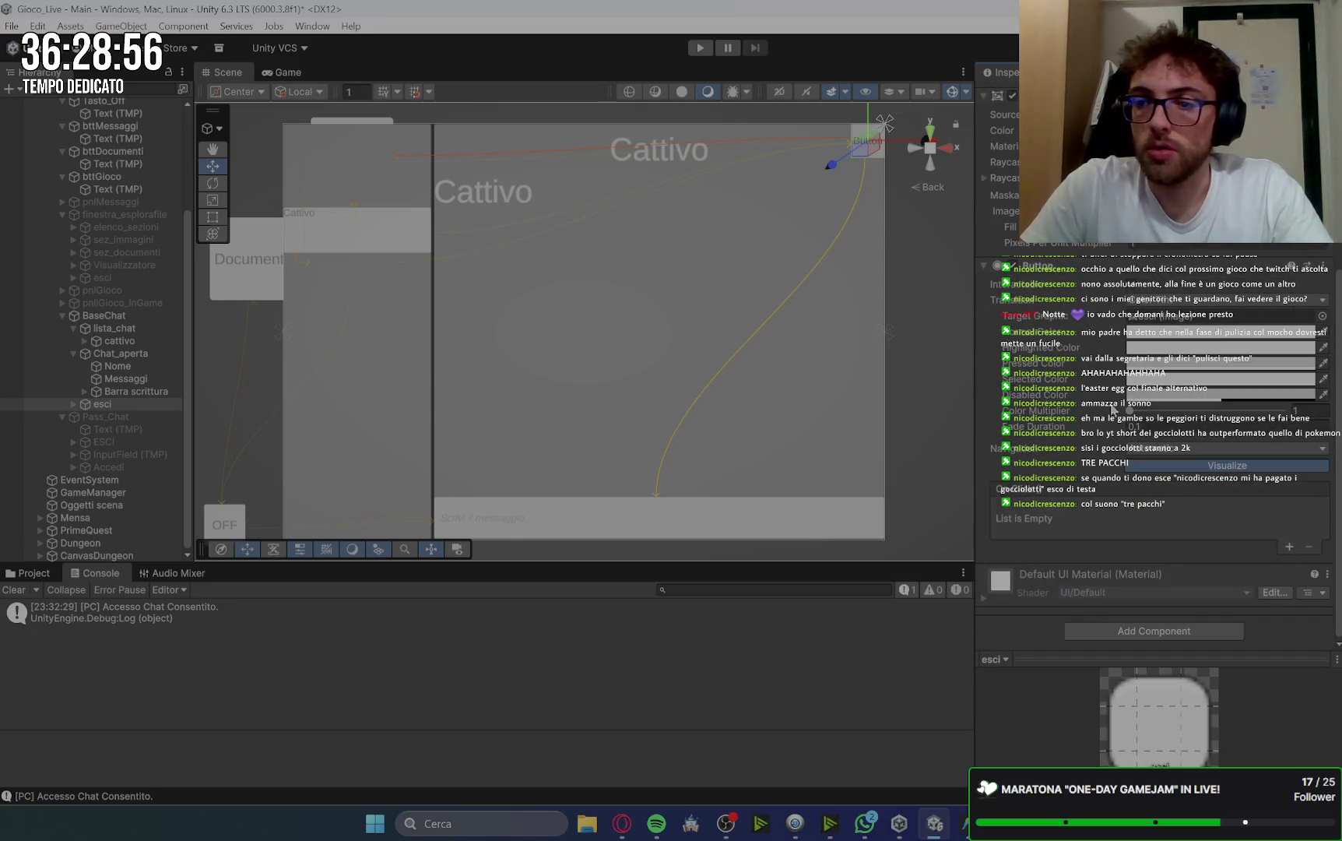
scroll(1079, 510, "up", 1)
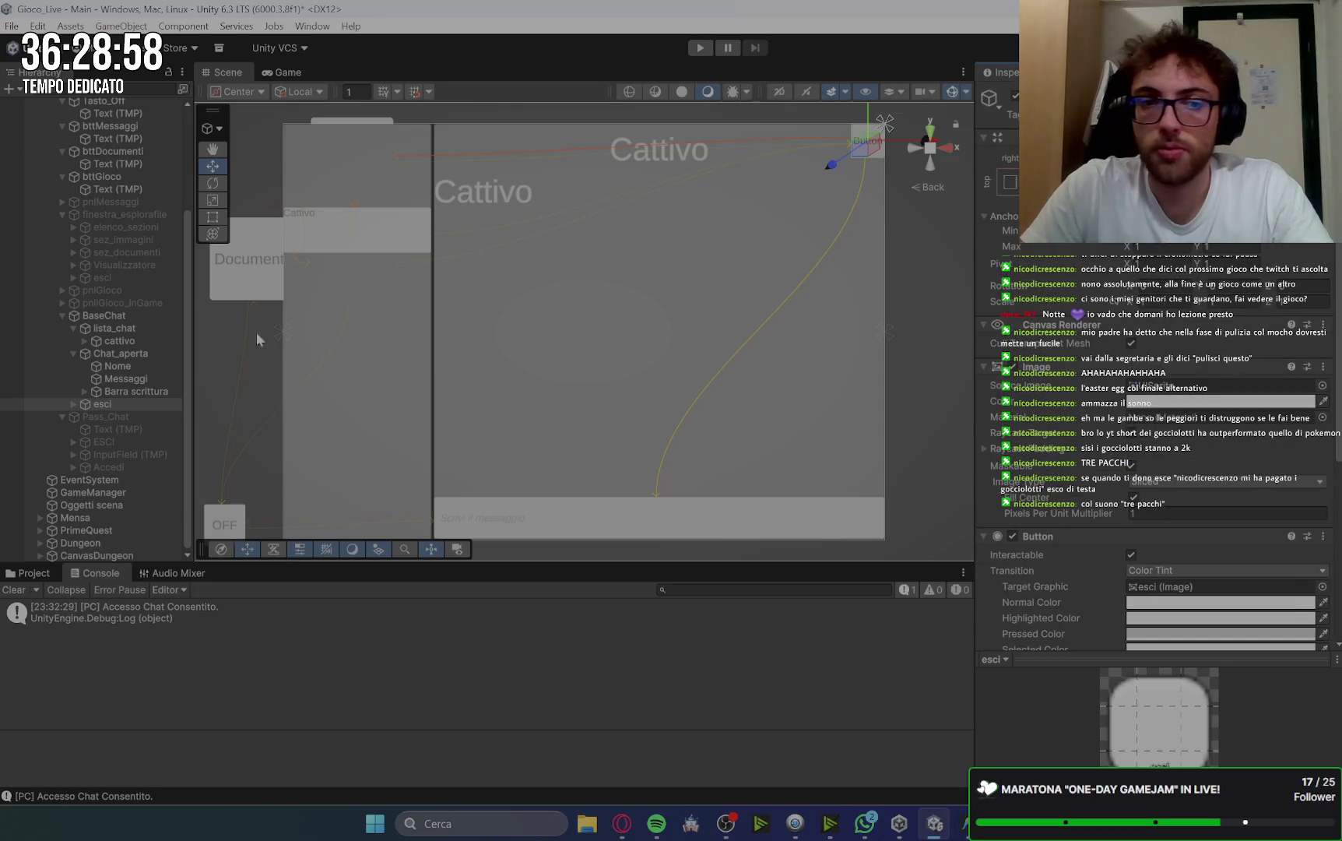
left_click(74, 404)
left_click(119, 418)
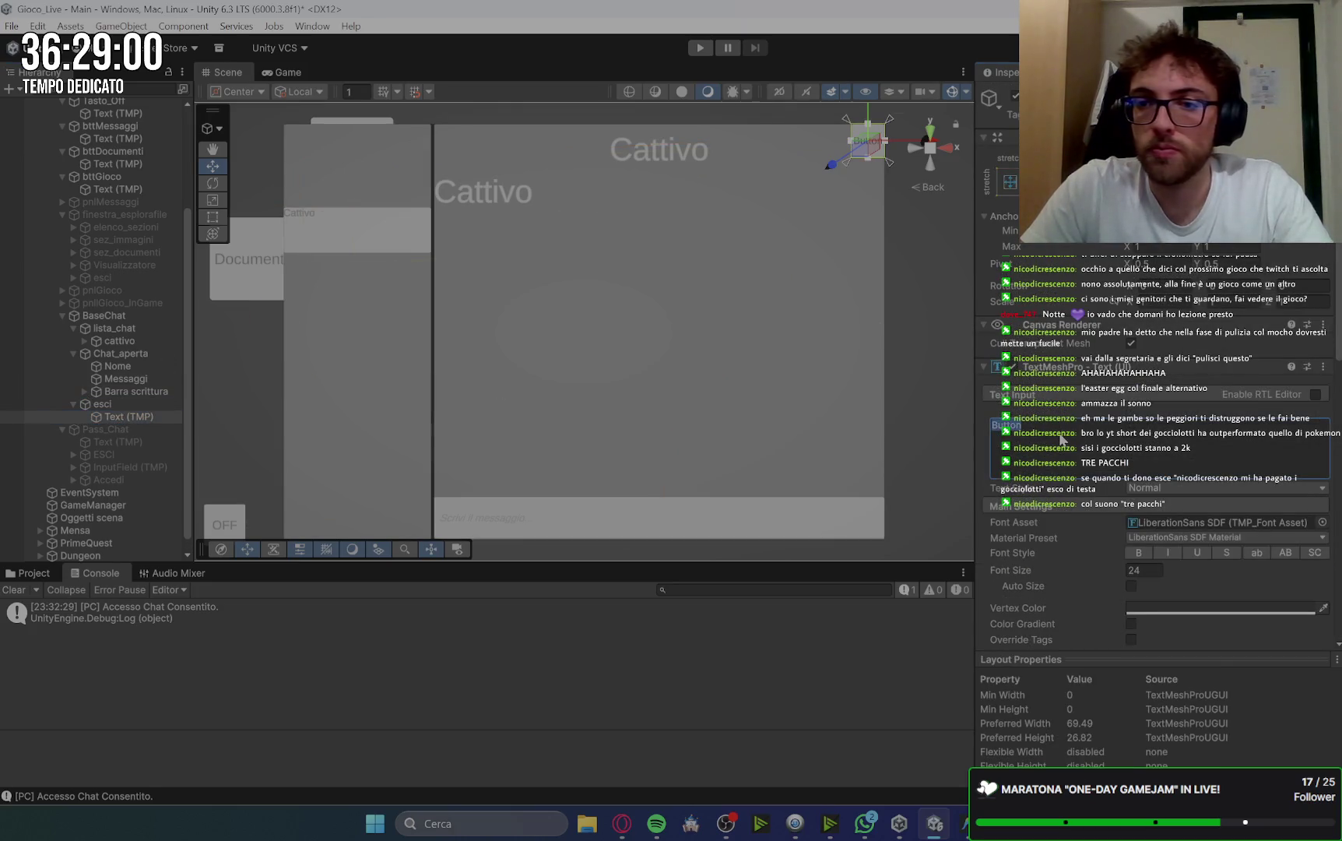
left_click_drag(1077, 579, 1151, 576)
mouse_move(1239, 582)
left_mouse_down()
mouse_move(152, 568)
mouse_move(284, 556)
left_mouse_up()
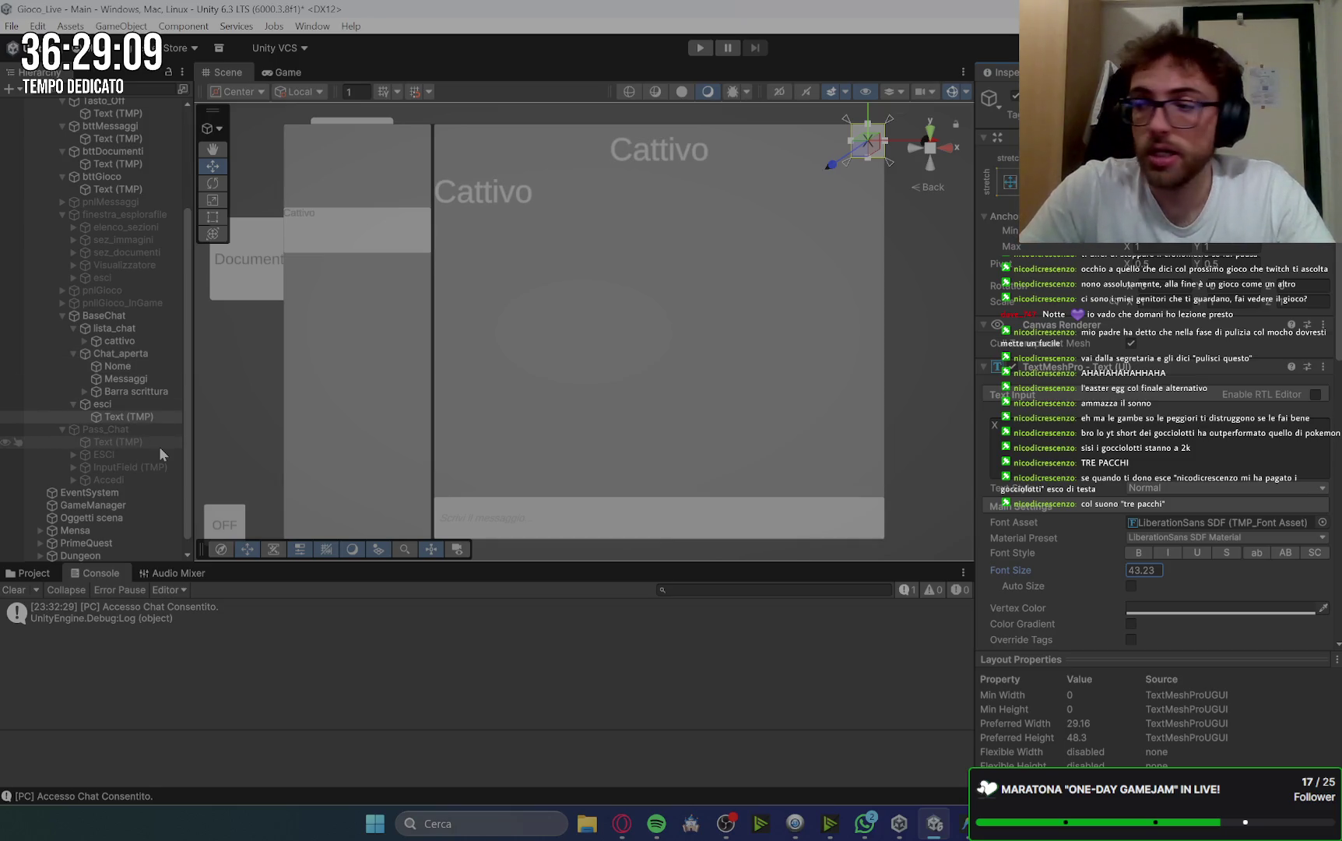
Add a new empty On Click entry to the esci button.
left_click(113, 402)
scroll(1152, 467, "down", 5)
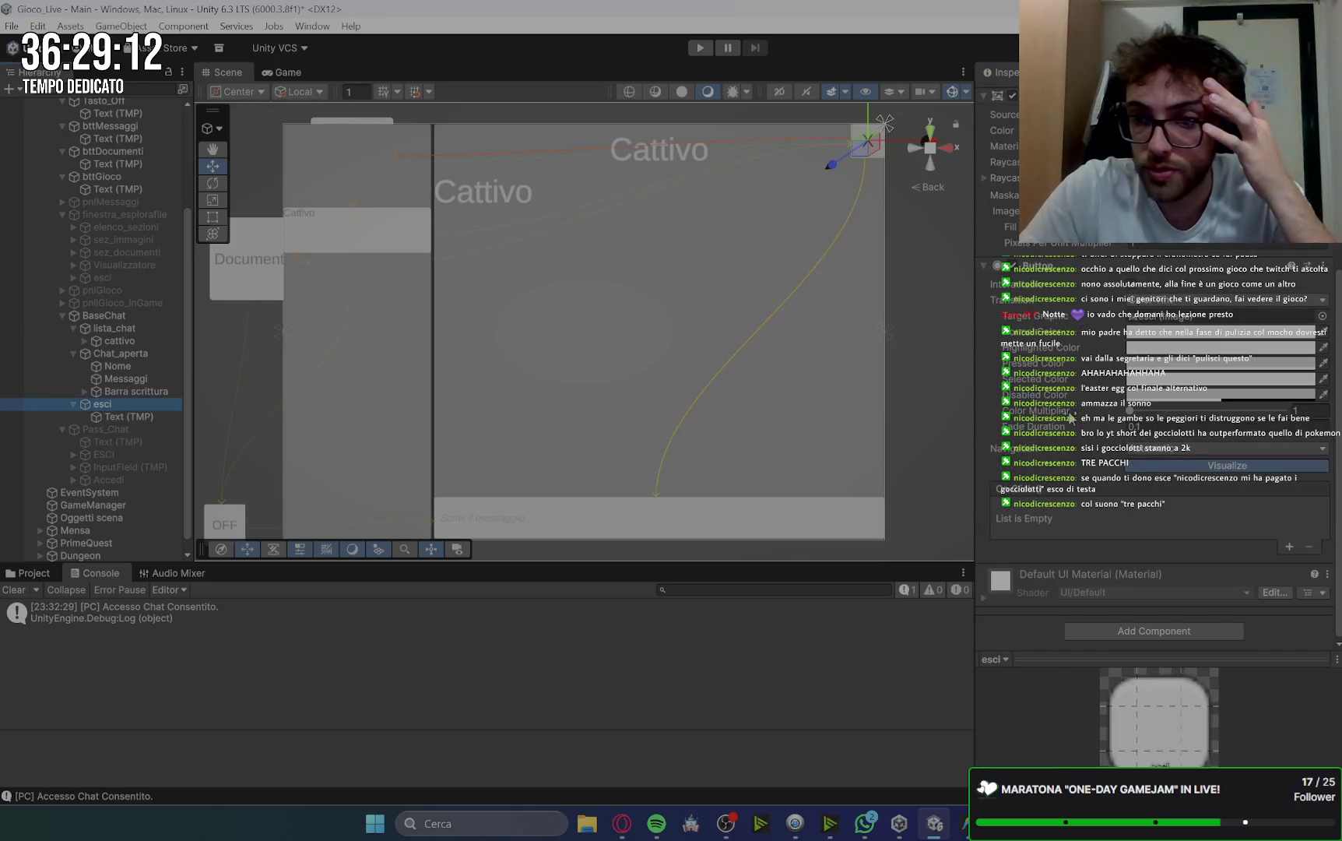
left_click(1288, 548)
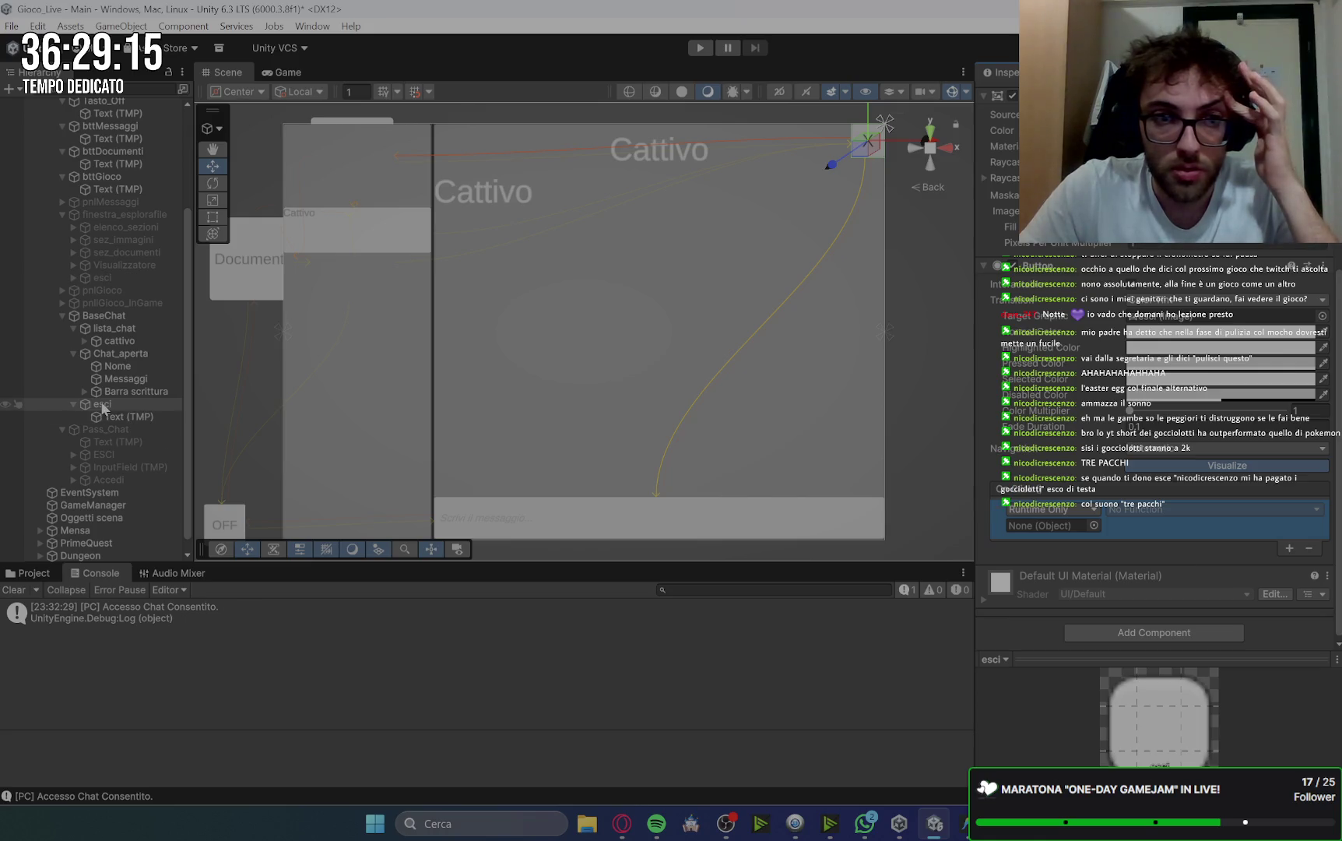
left_click(623, 825)
Read Gemini's '2. Preparazione in Unity' login and chat window steps, then return to Unity.
left_click(251, 16)
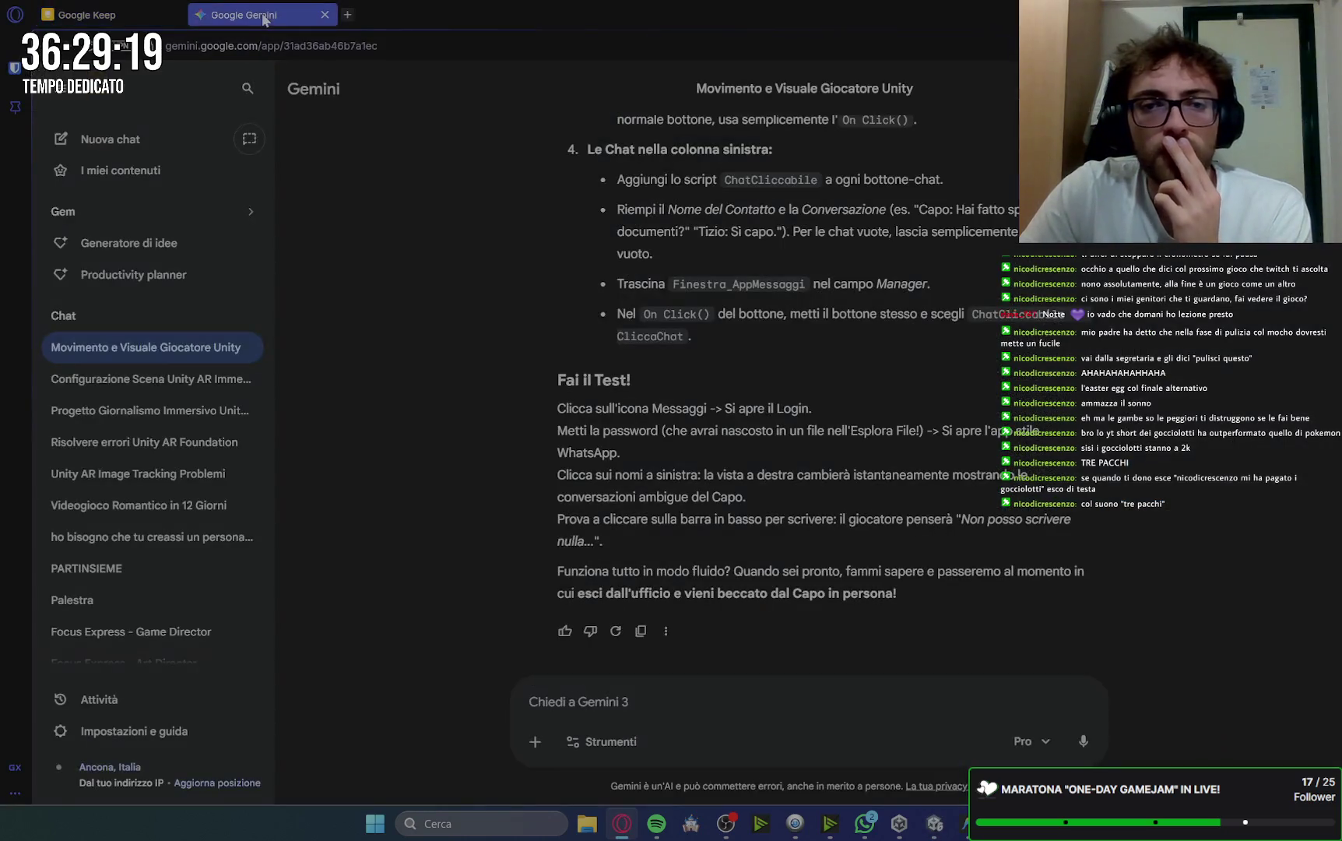
scroll(1012, 402, "up", 5)
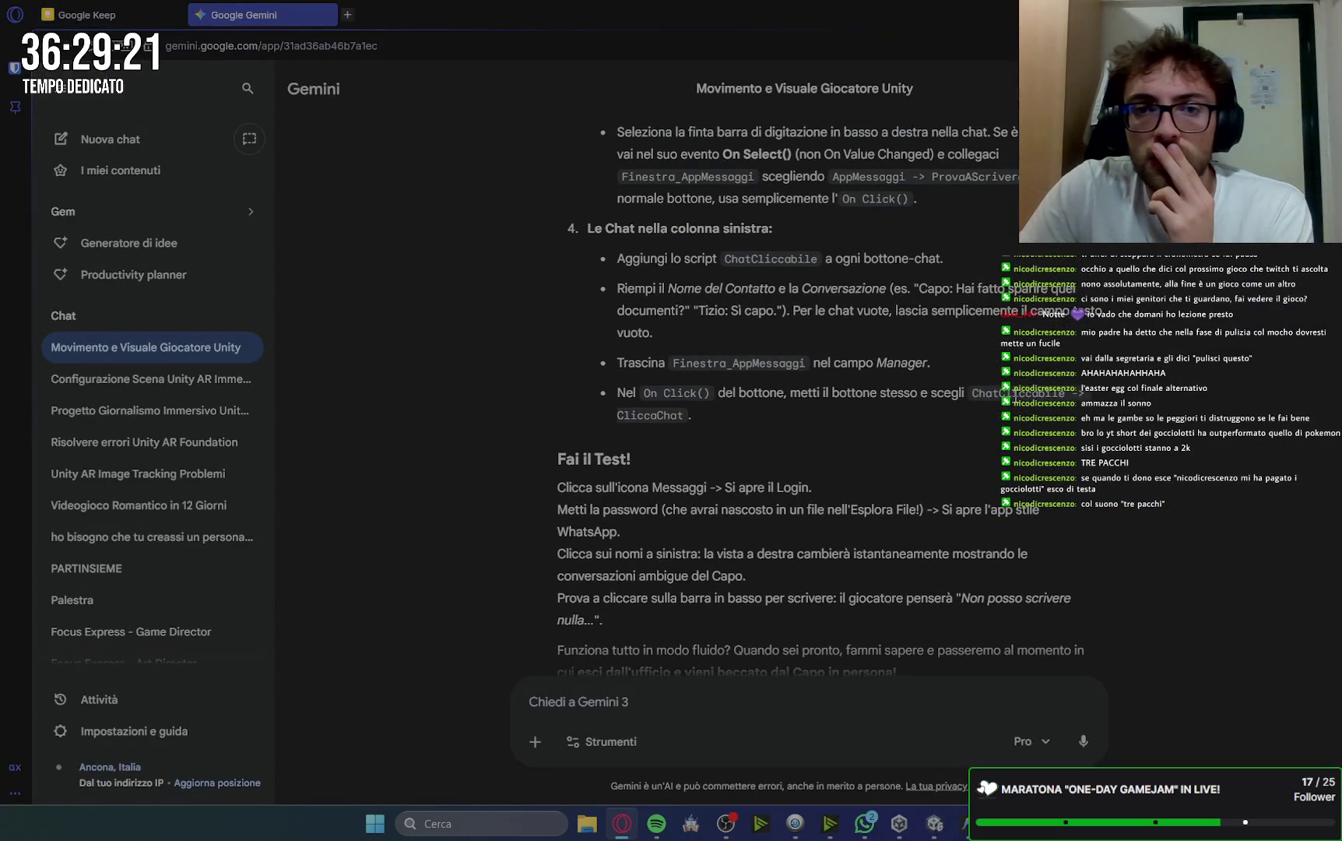
scroll(1031, 409, "down", 3)
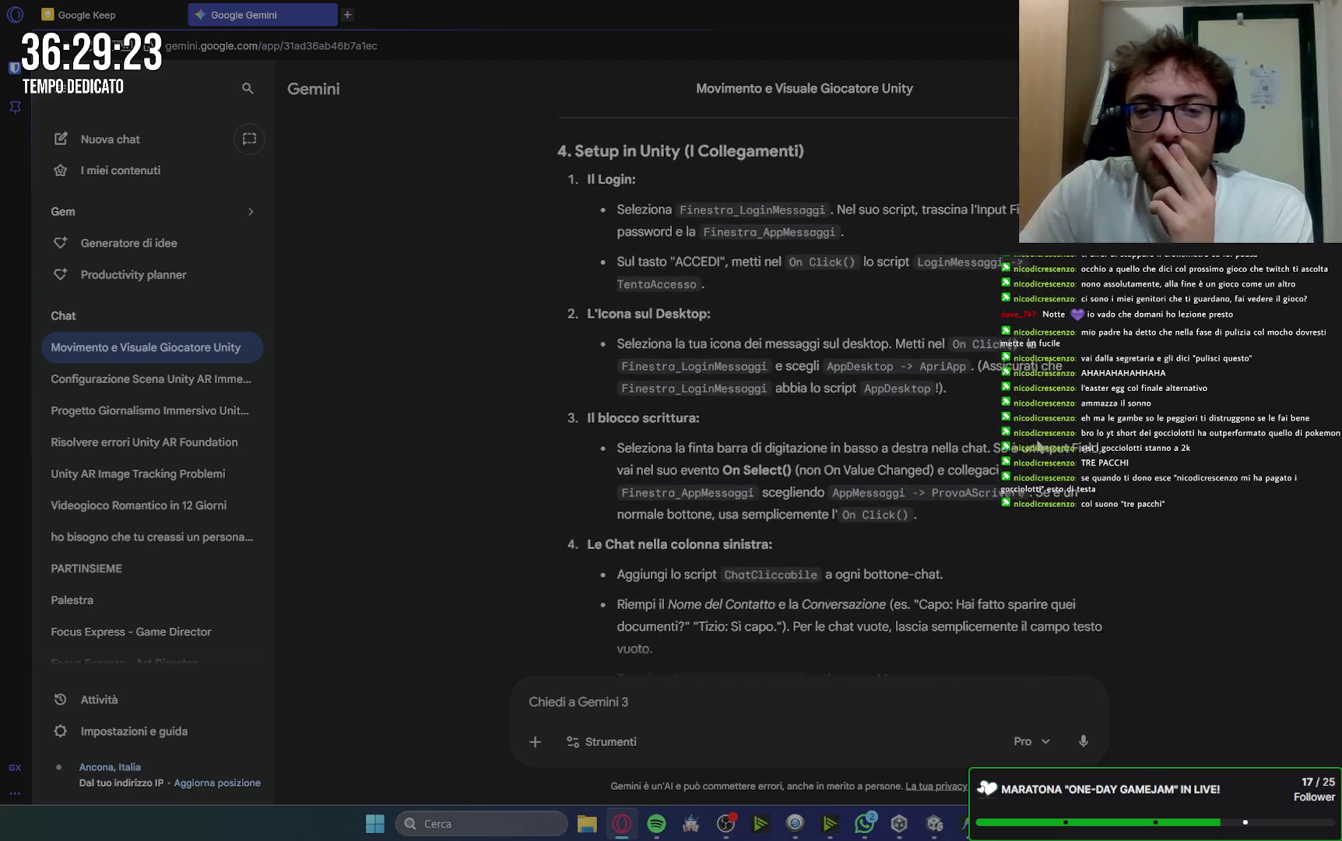
scroll(1037, 448, "up", 3)
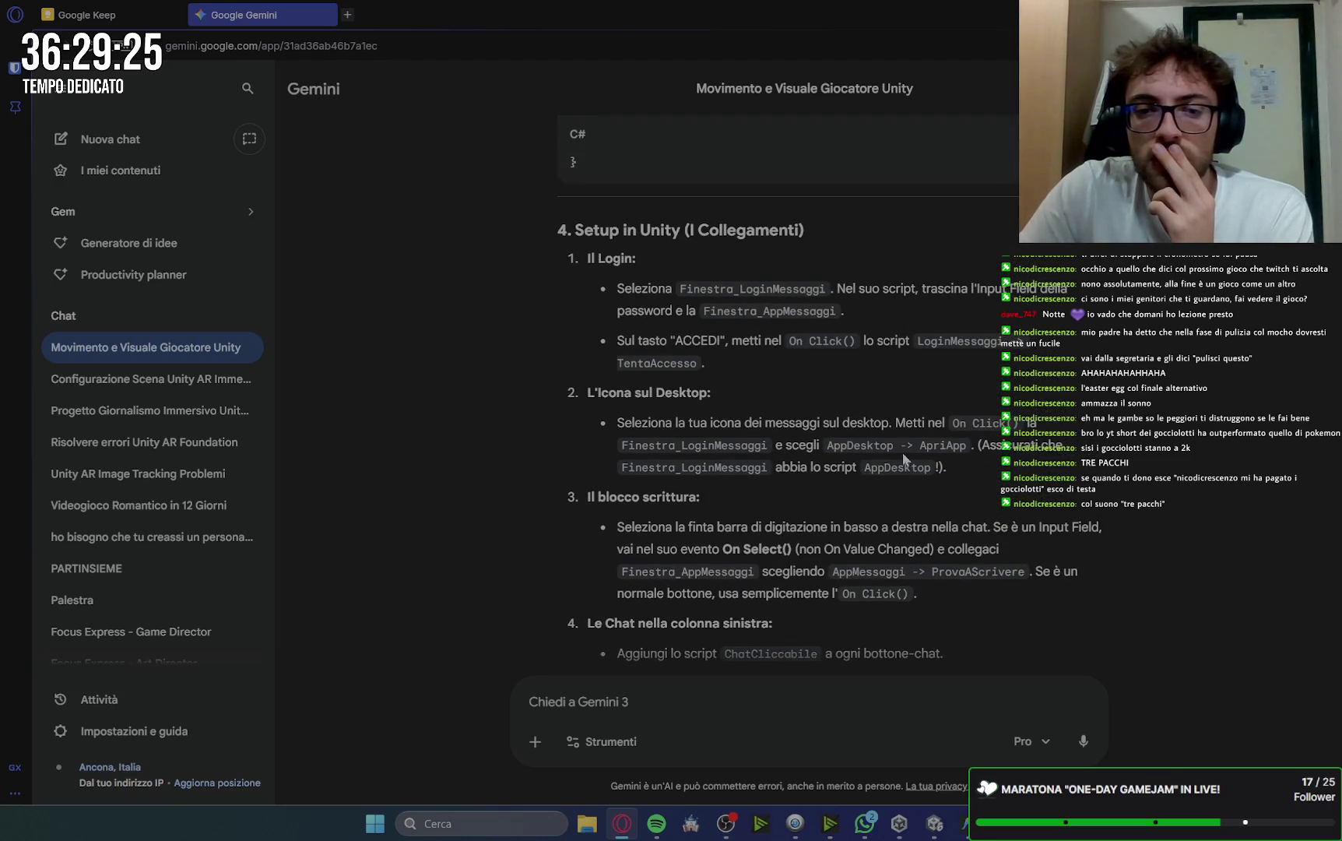
scroll(549, 471, "down", 4)
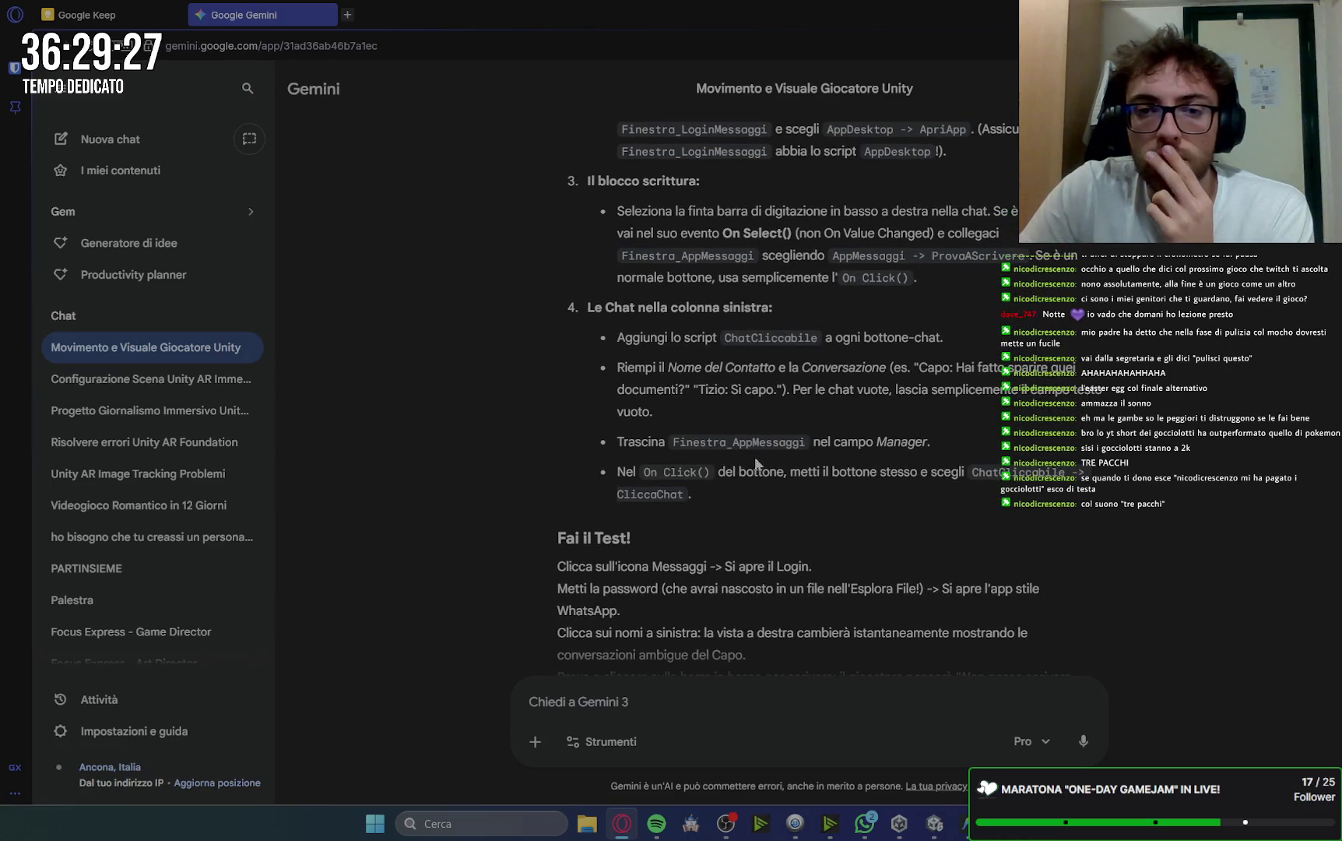
scroll(797, 464, "up", 10)
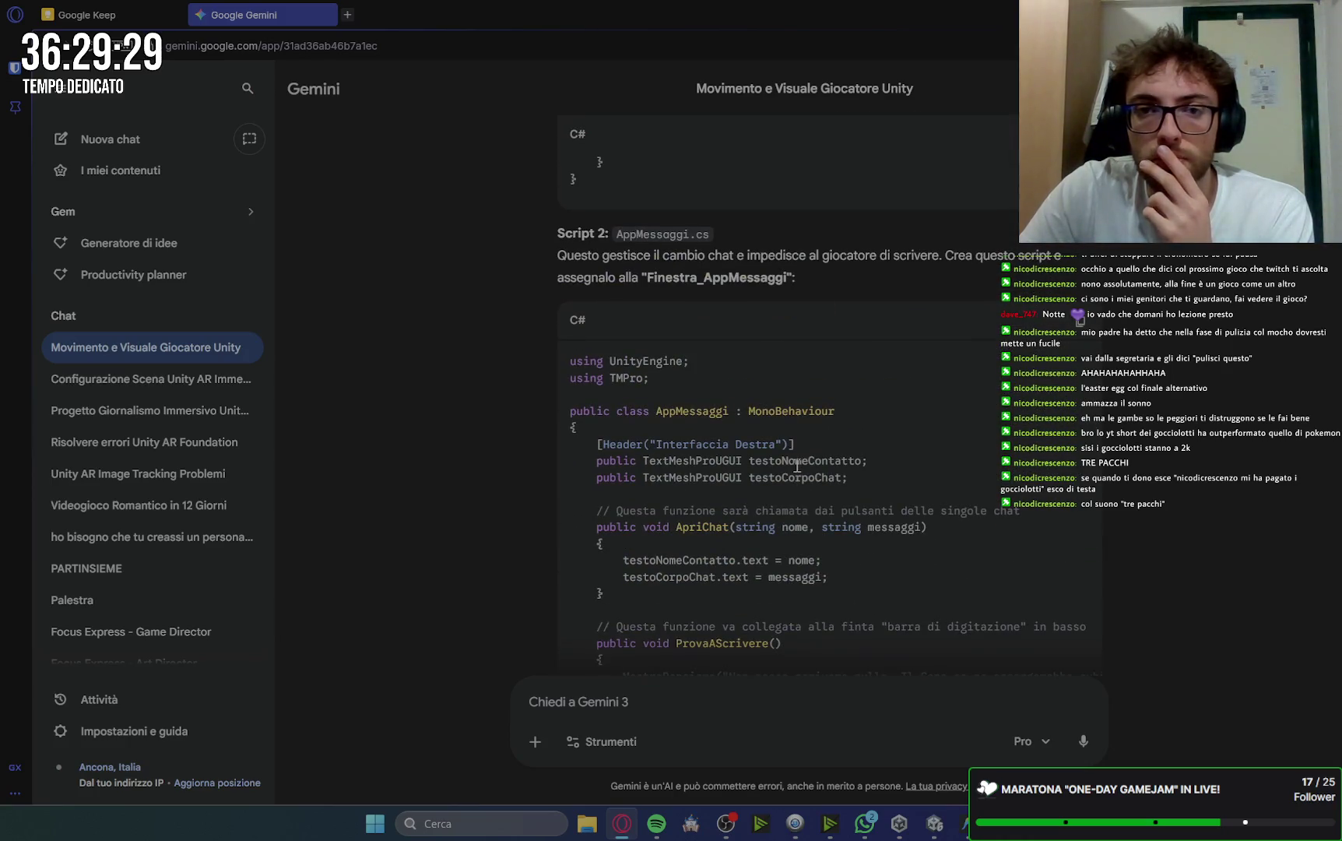
scroll(797, 465, "up", 10)
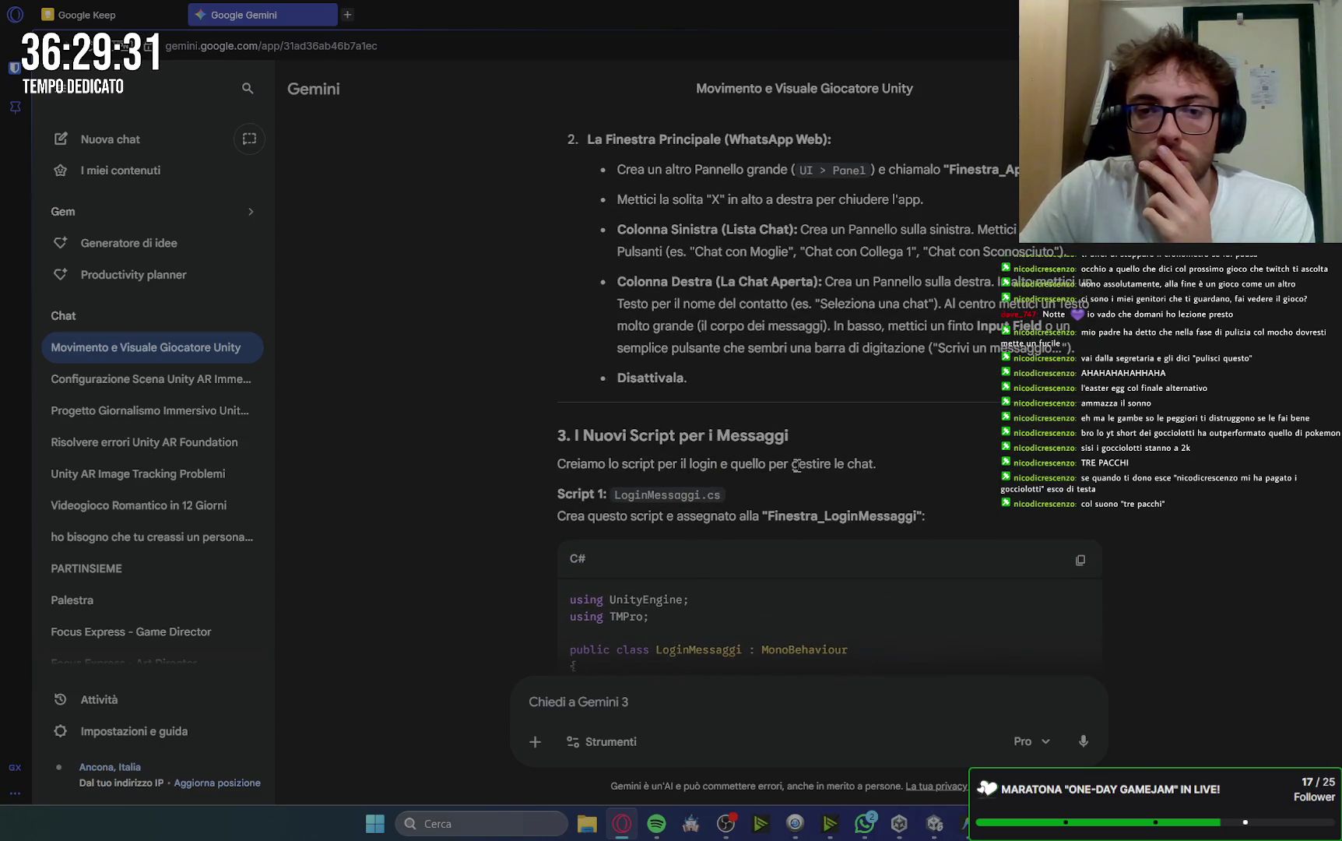
scroll(797, 464, "up", 3)
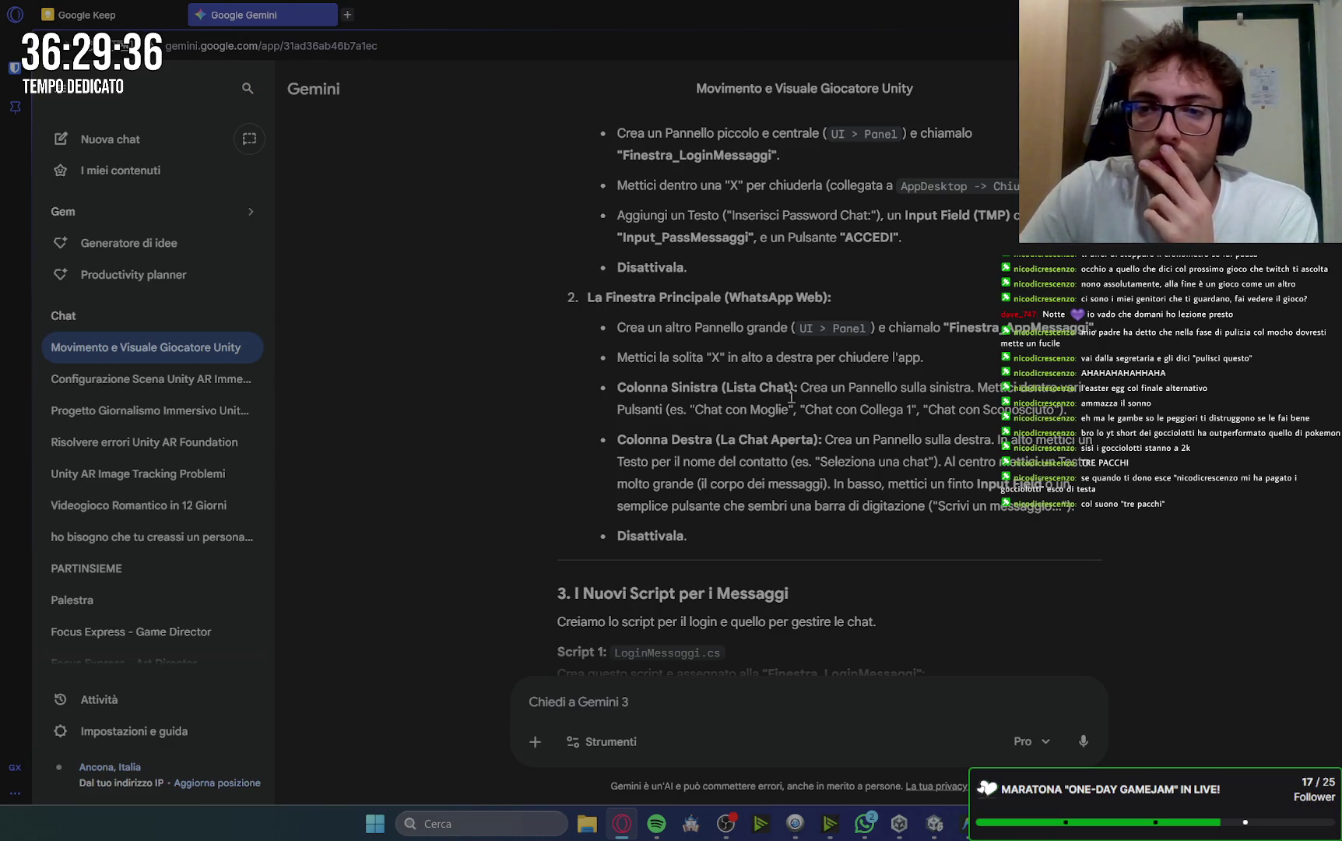
scroll(1120, 560, "up", 1)
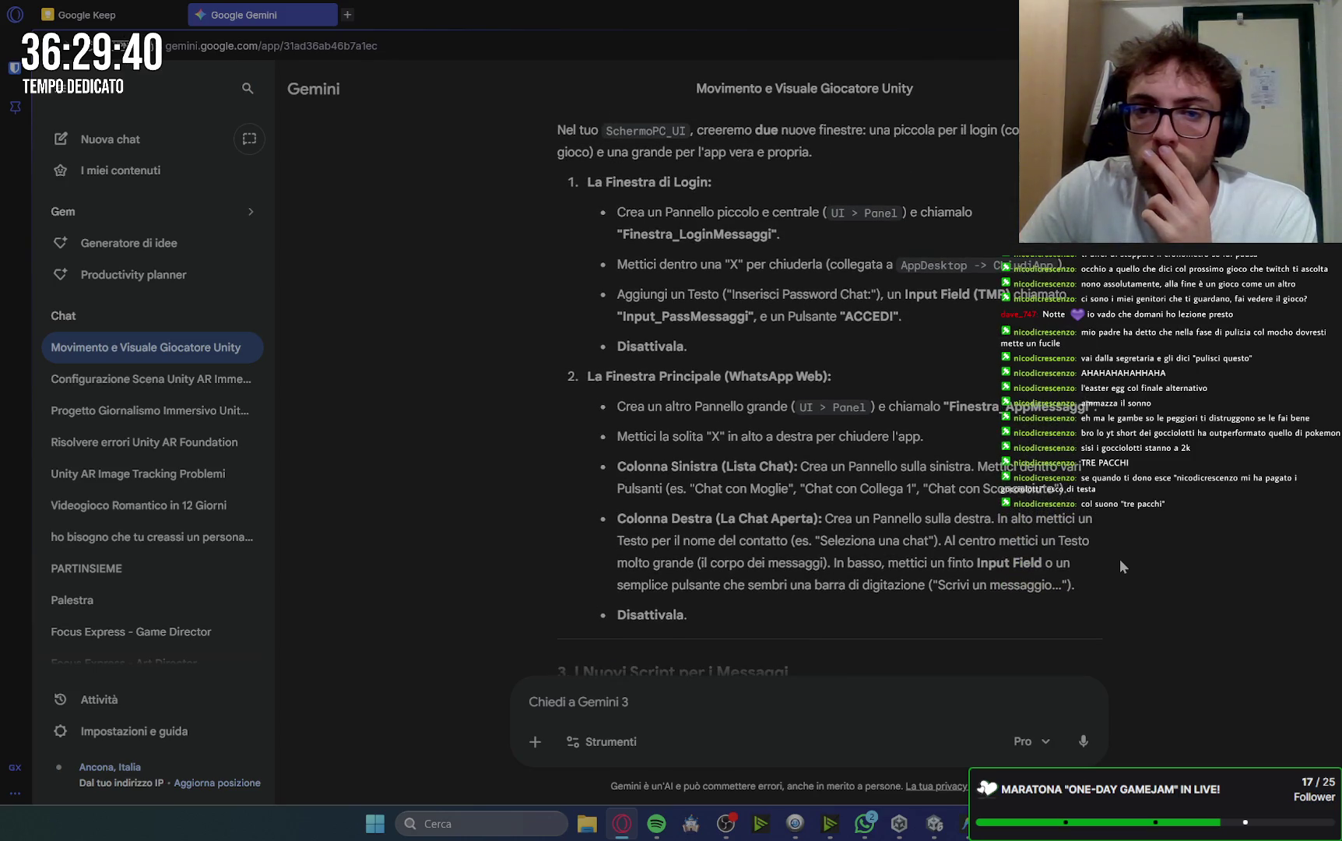
scroll(1119, 558, "up", 1)
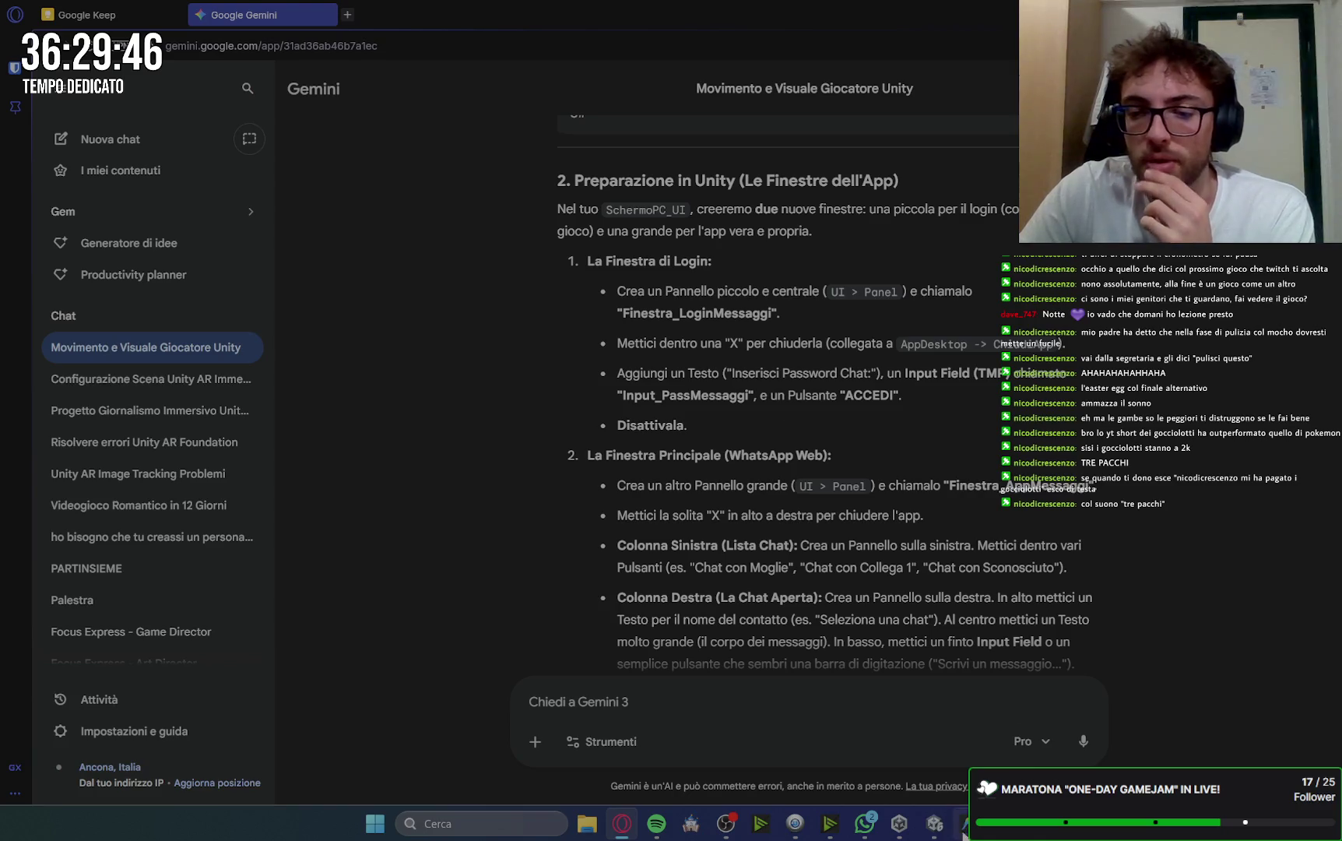
left_click(937, 831)
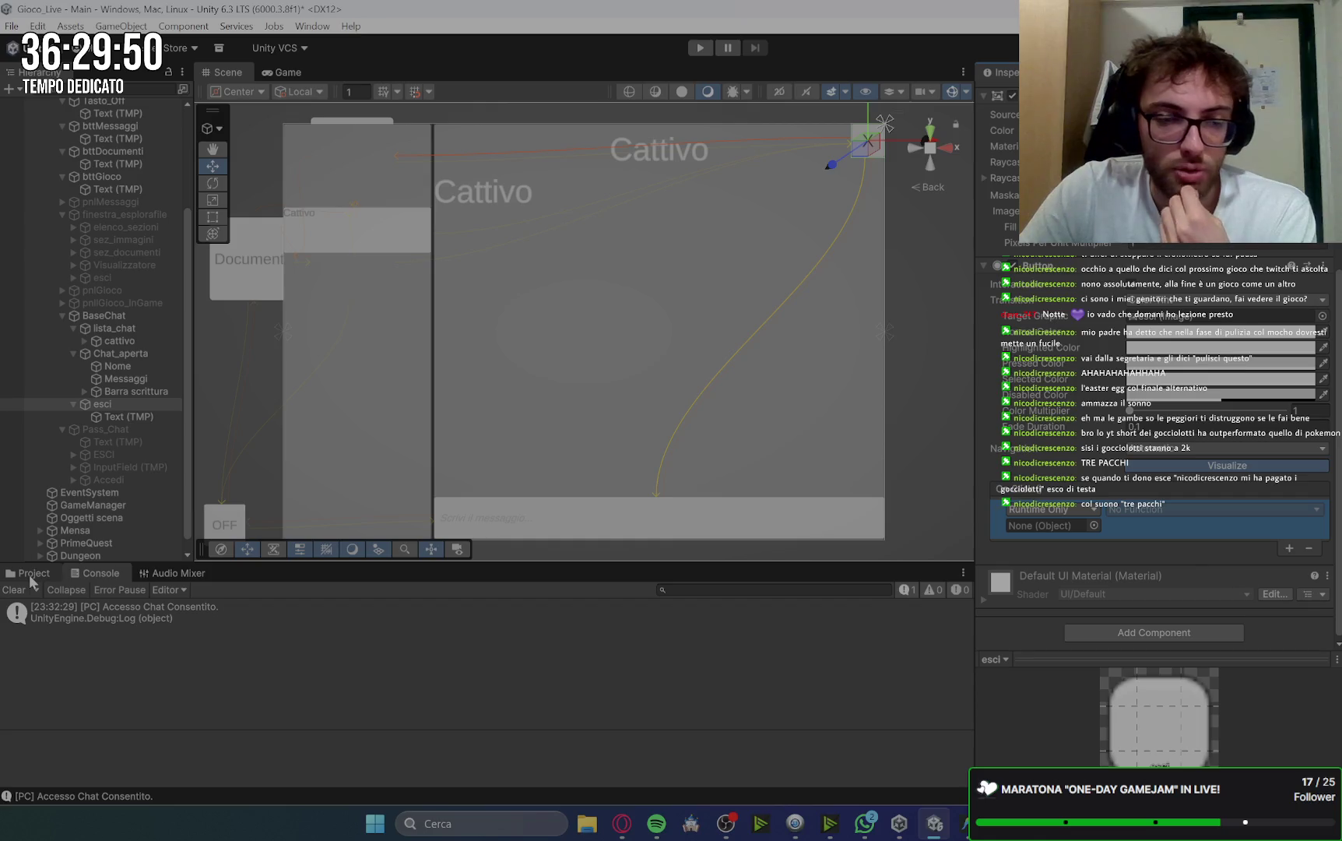
Browse the project's asset folders and open the Scripts folder.
left_click(32, 574)
left_click(181, 607)
left_click(158, 606)
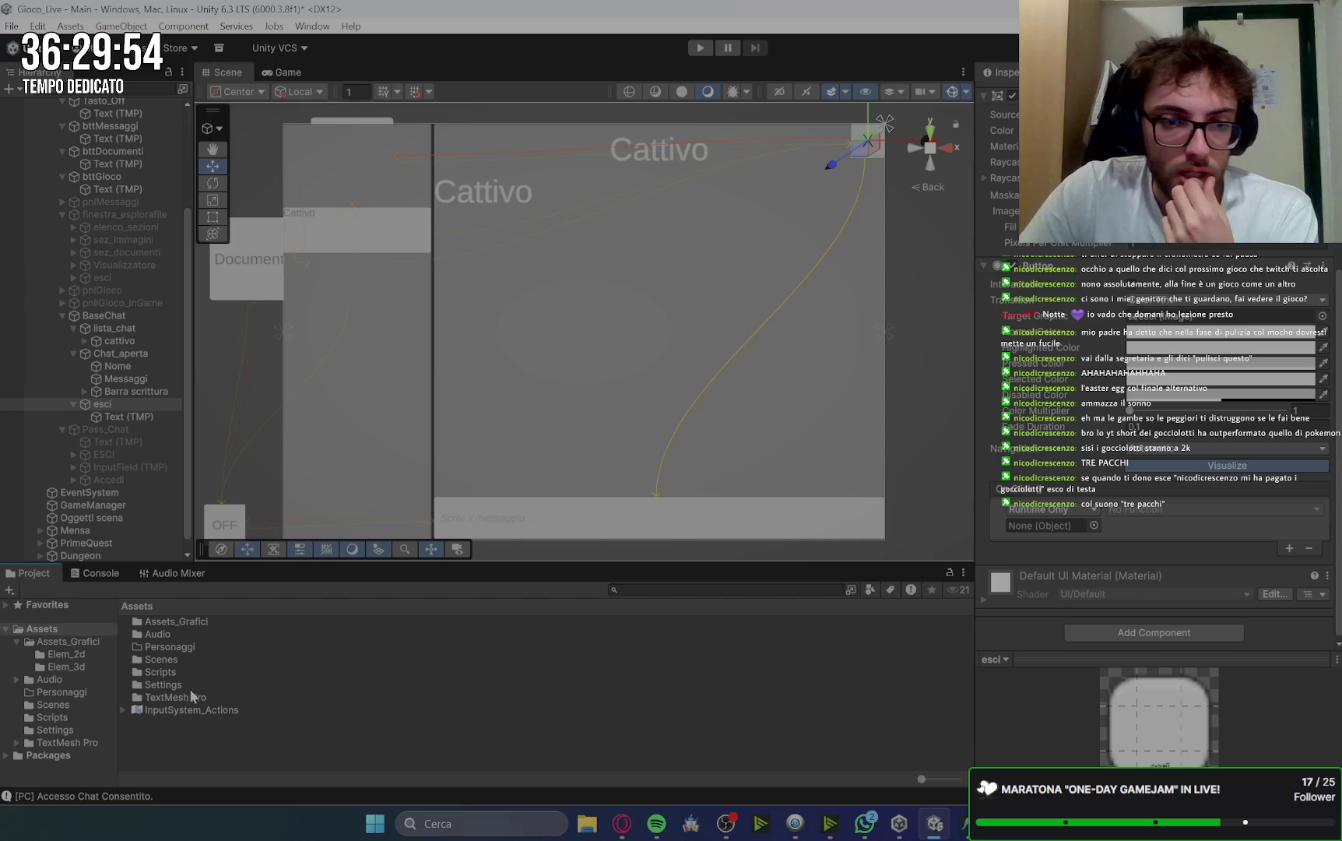
left_click(190, 689)
left_click(134, 607)
double_click(177, 677)
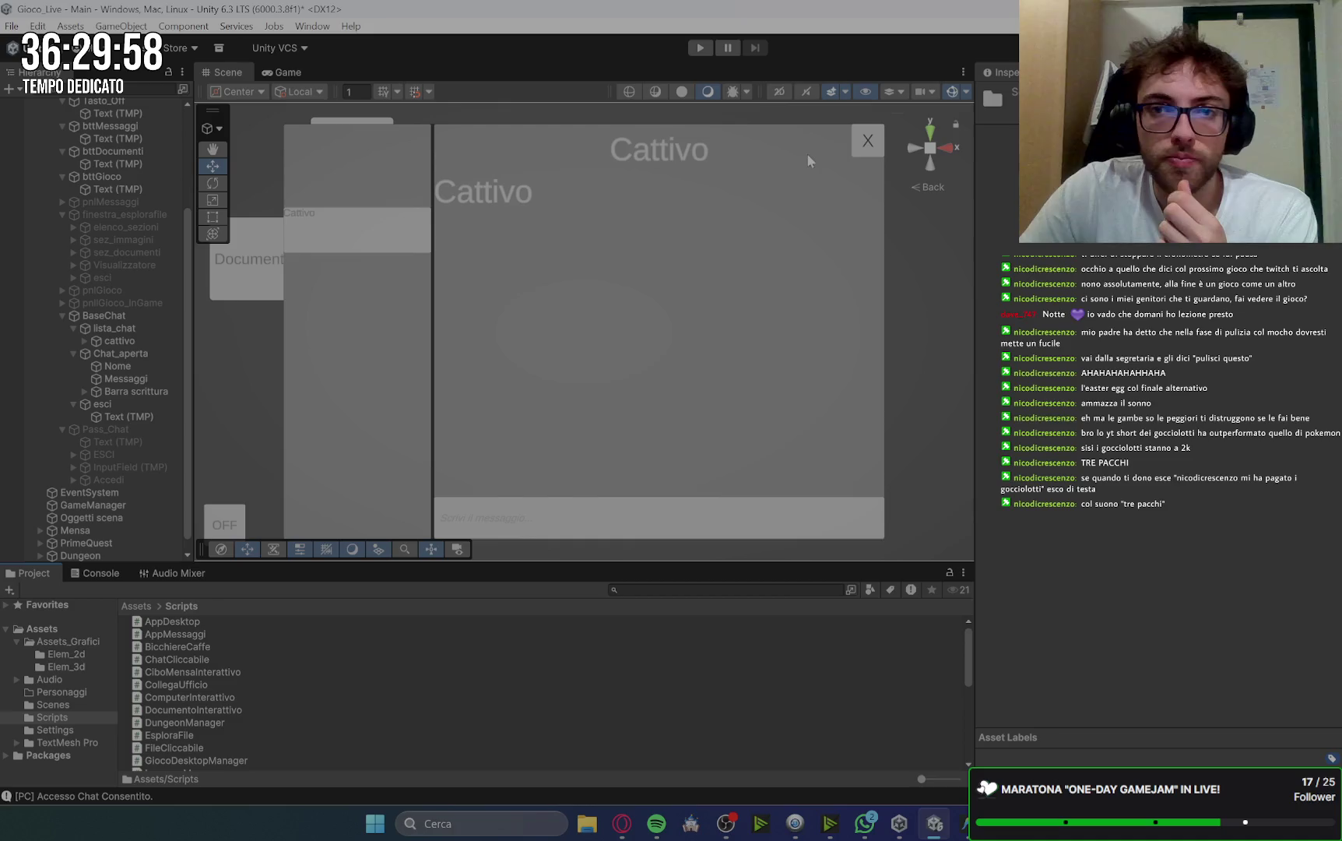
Attach App Desktop to esci and set its On Click to AppDesktop.ChiudiApp().
left_click(861, 145)
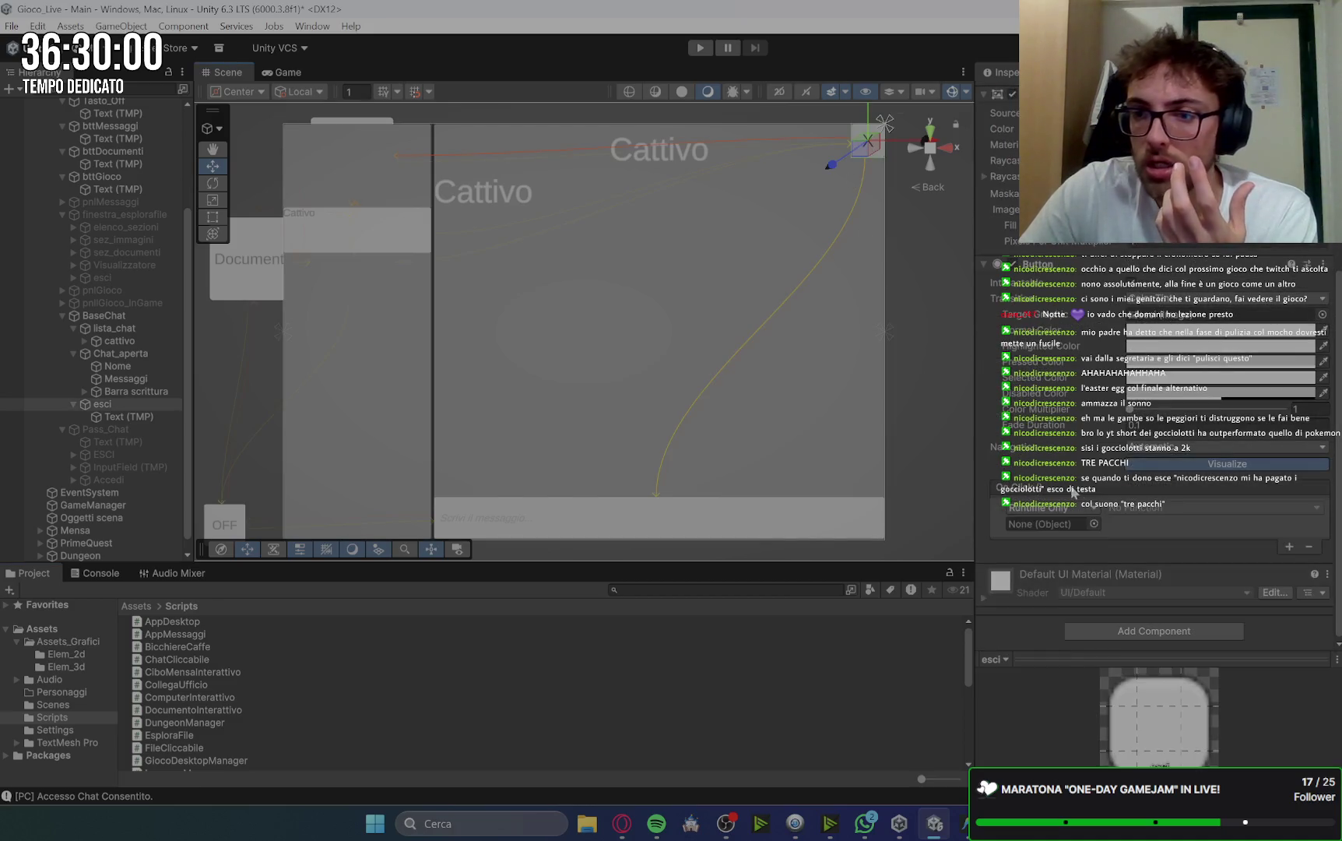
left_click(1172, 631)
left_click(1129, 602)
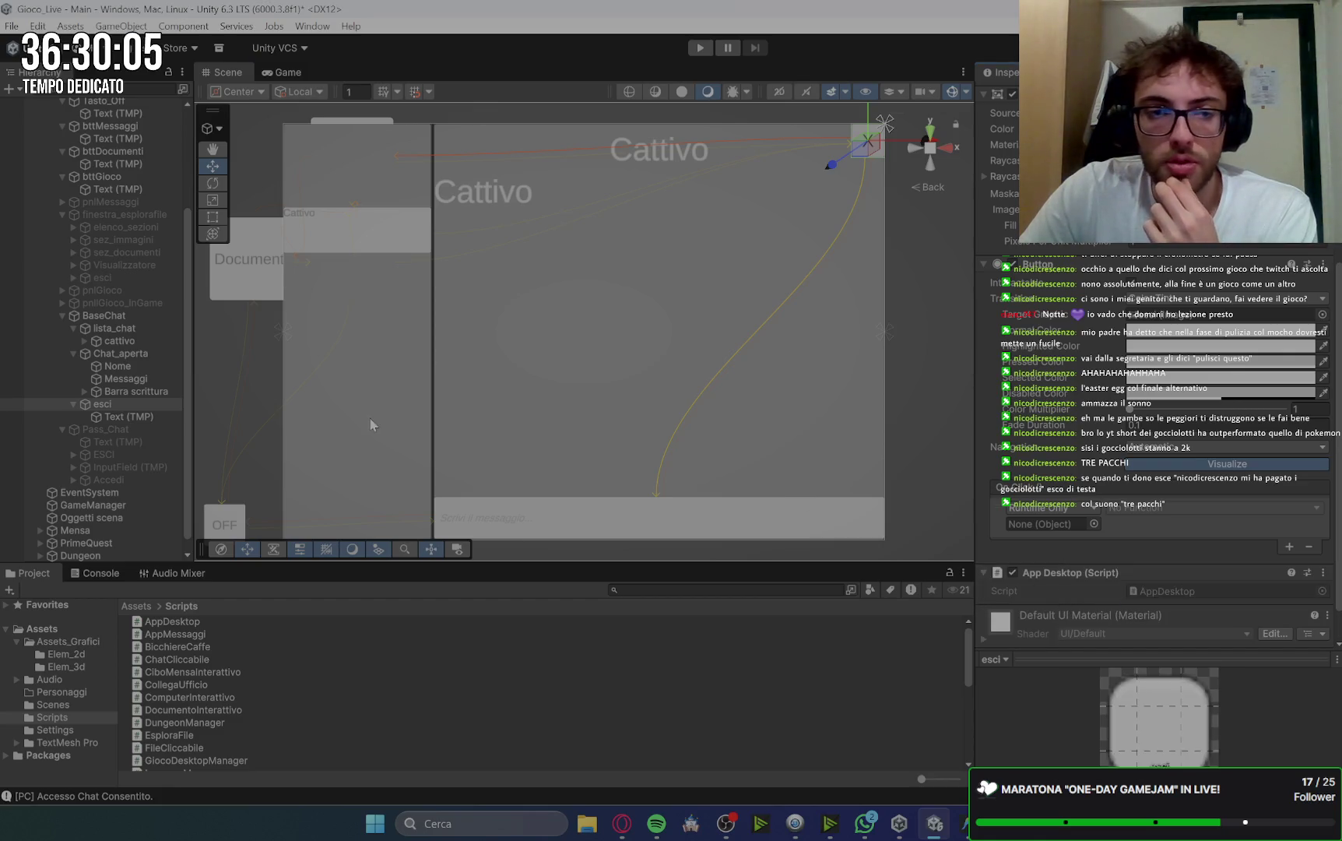
mouse_move(103, 407)
left_mouse_down()
mouse_move(1083, 538)
mouse_move(1074, 528)
left_mouse_up()
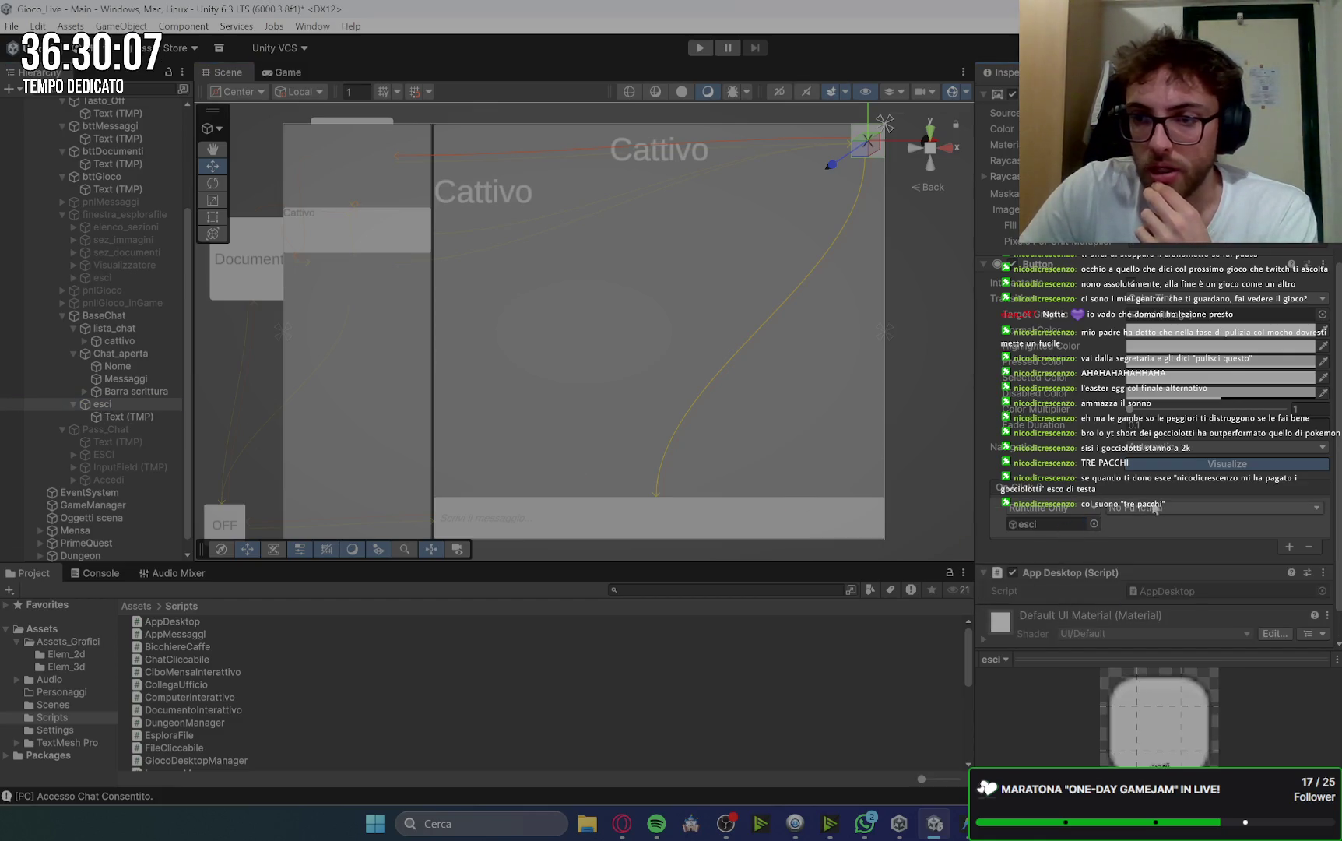
left_click(1145, 507)
mouse_move(1161, 643)
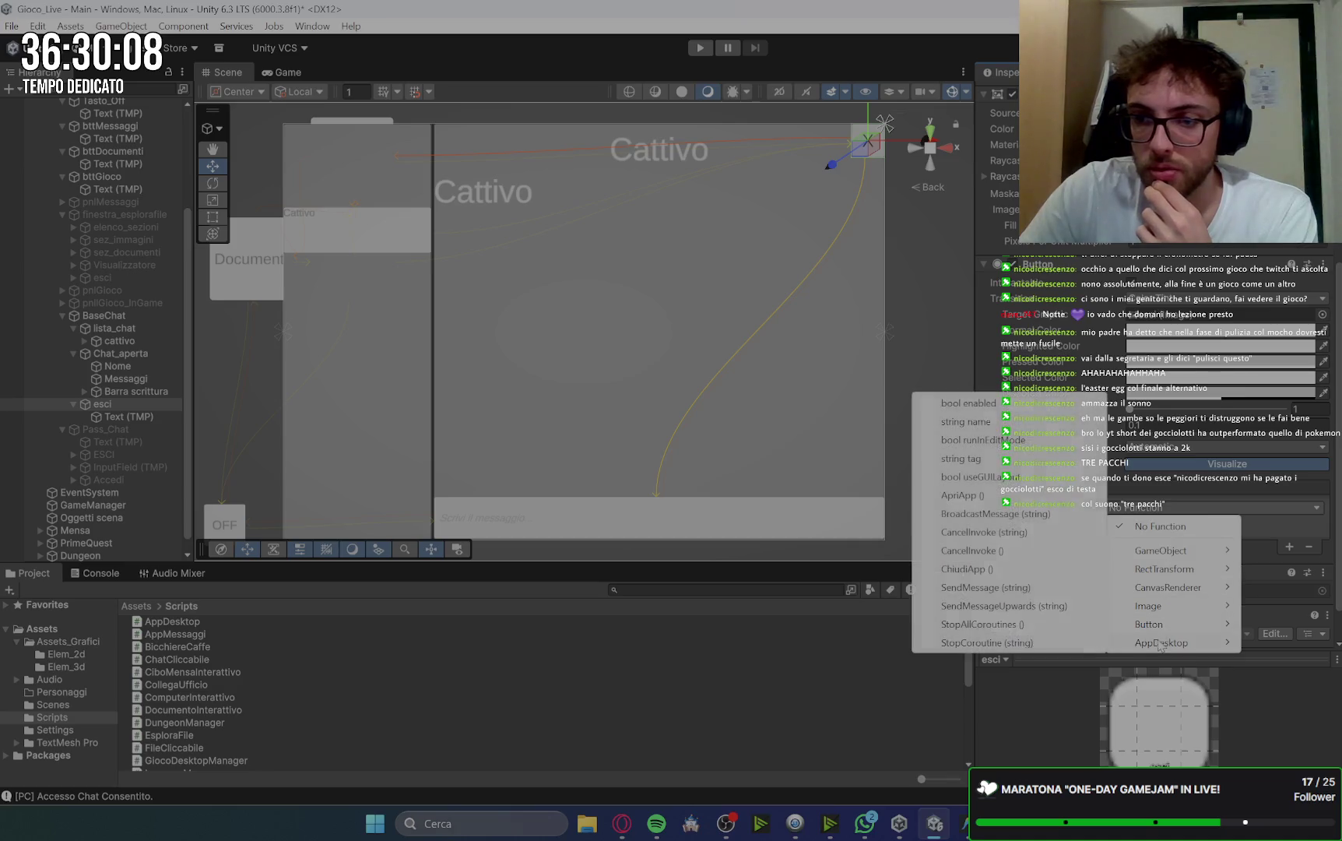
left_click(982, 572)
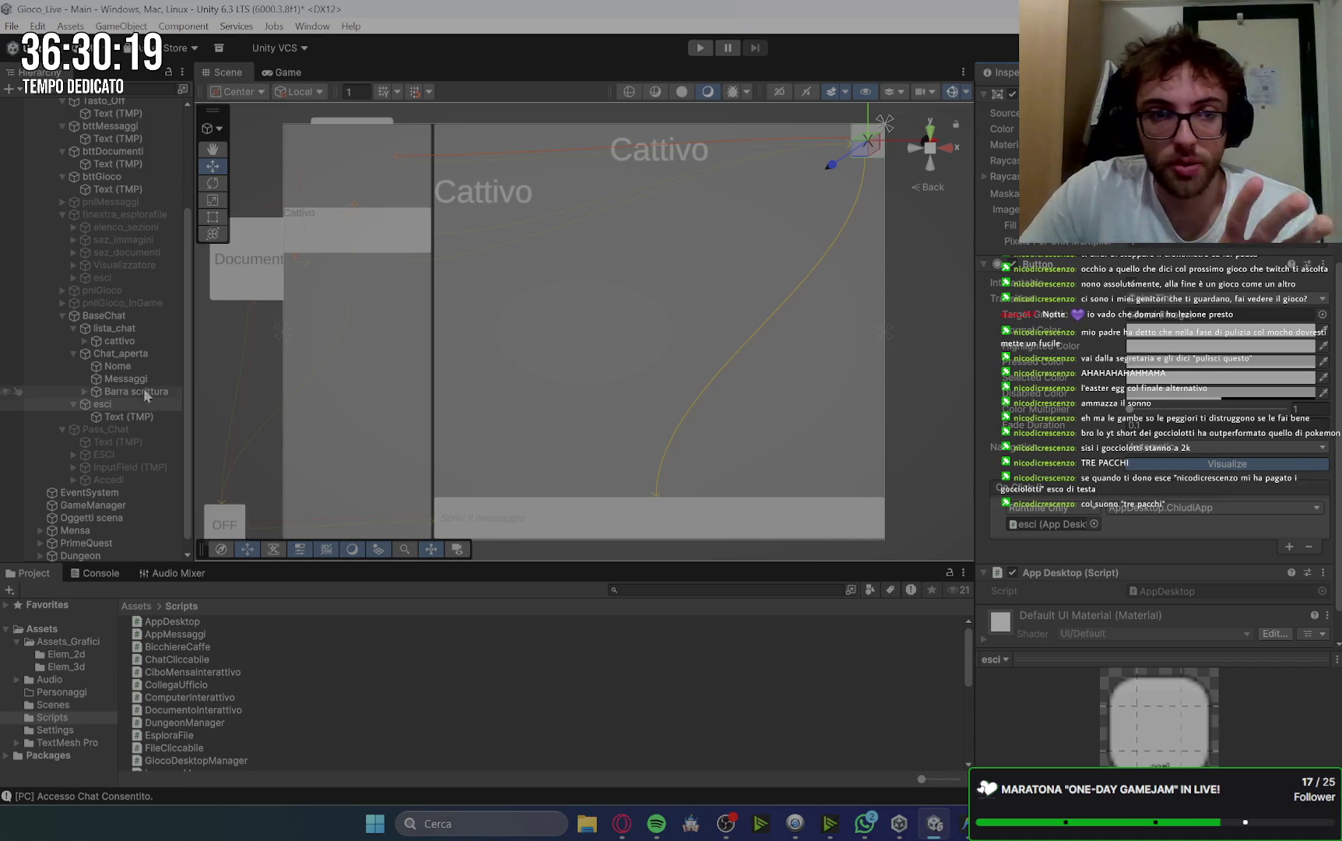
left_click(103, 315)
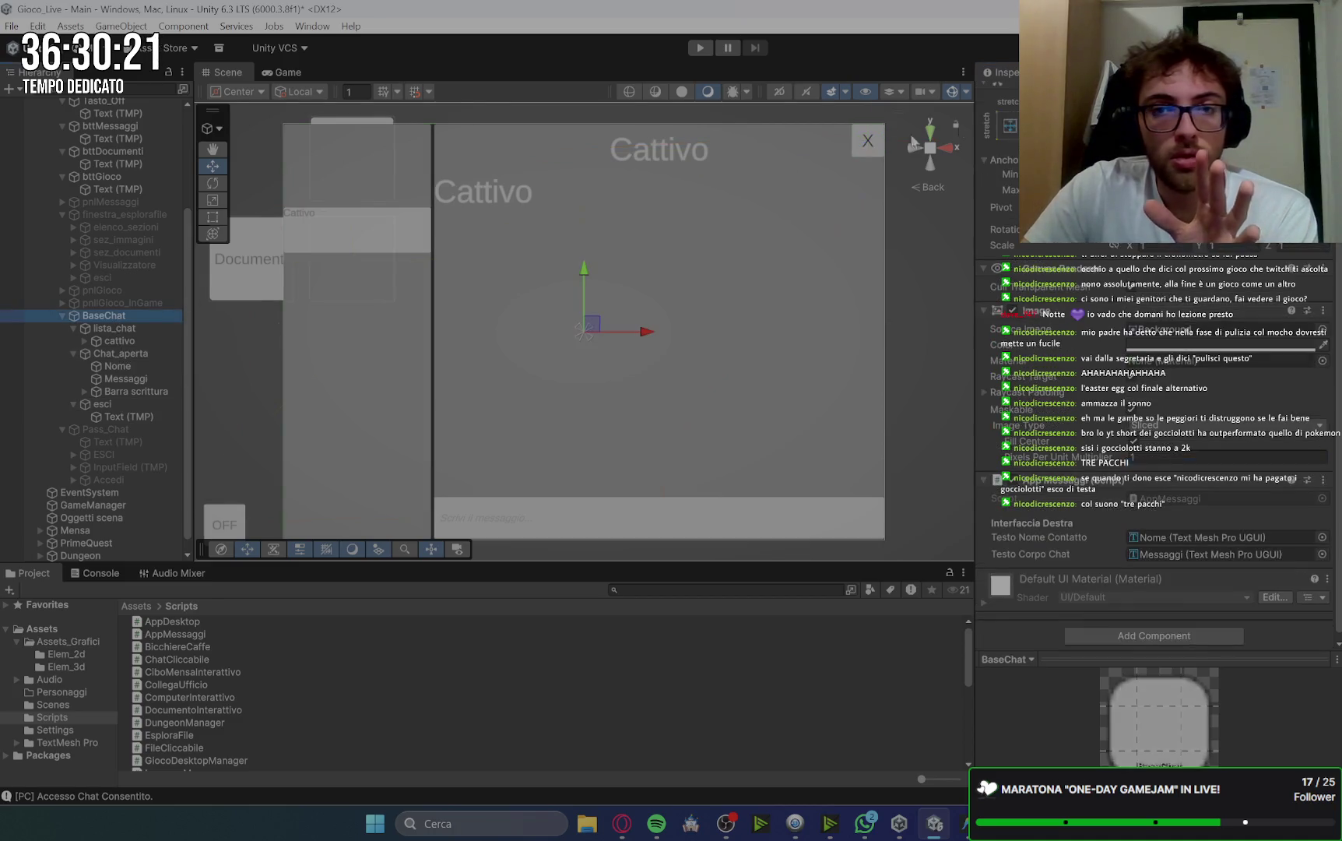
Hide the BaseChat chat window and show the Pass_Chat password panel.
scroll(1008, 104, "up", 2)
left_click(1015, 99)
left_click(1015, 98)
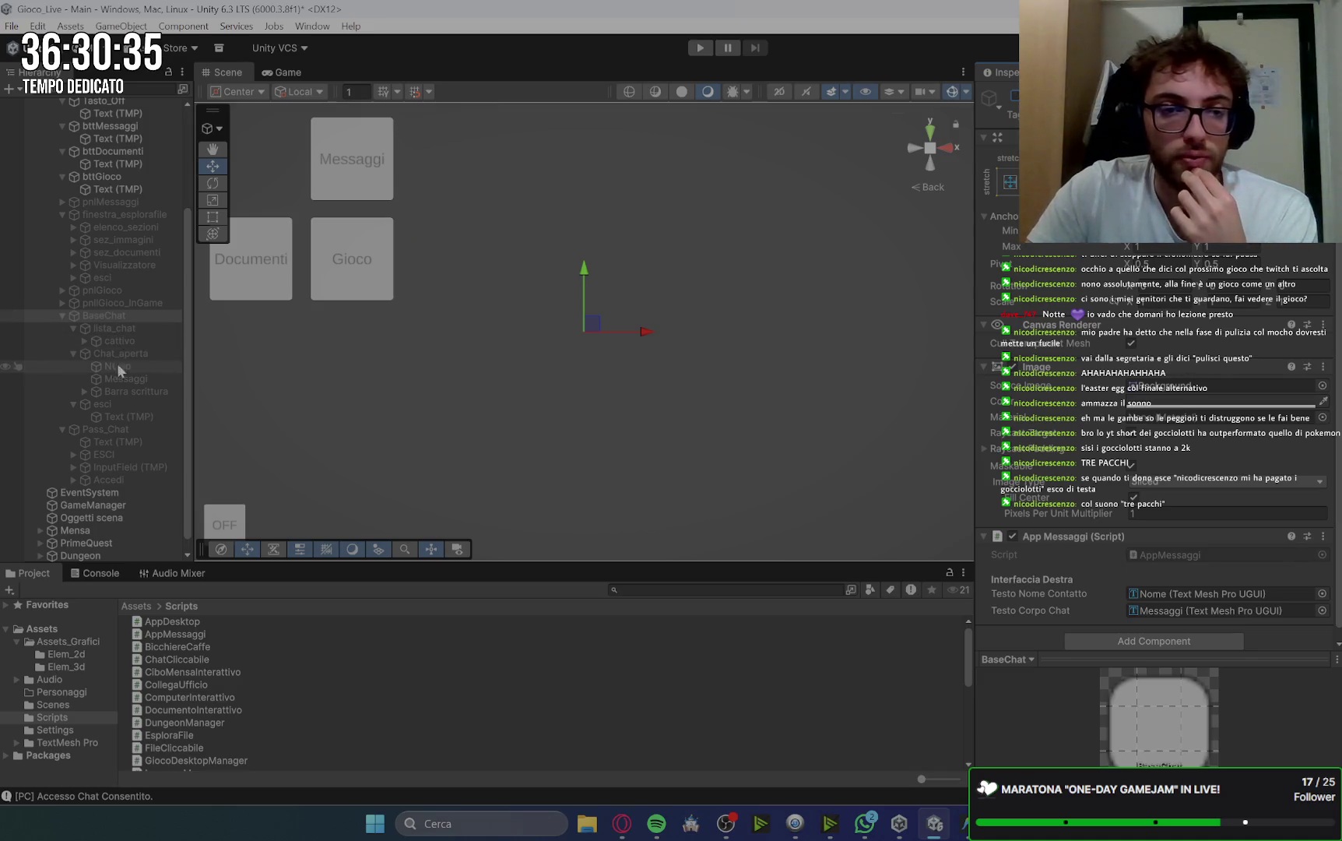
left_click(105, 429)
left_click(1014, 95)
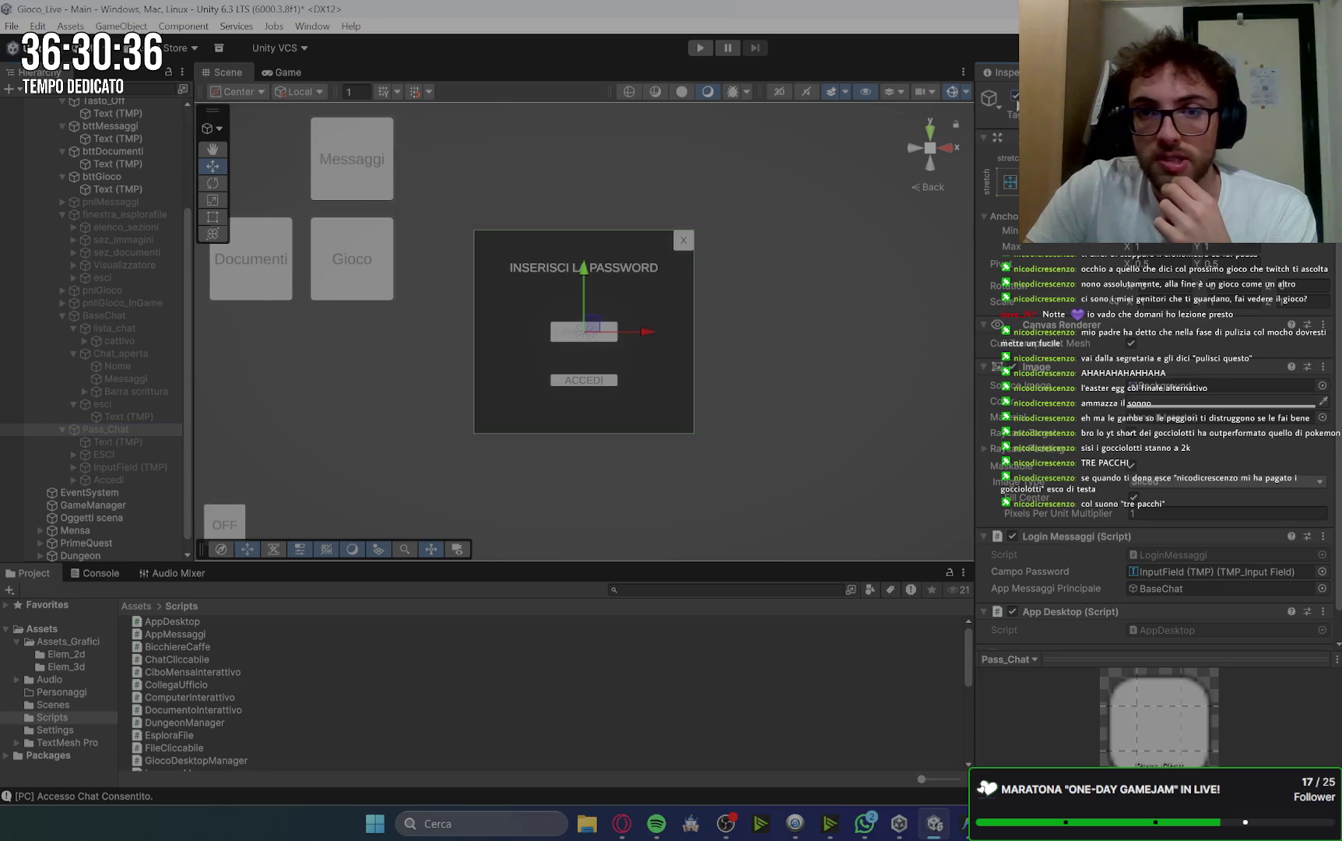
Add an empty On Click entry to Pass_Chat's ESCI button, checking Gemini's instructions.
left_click(682, 242)
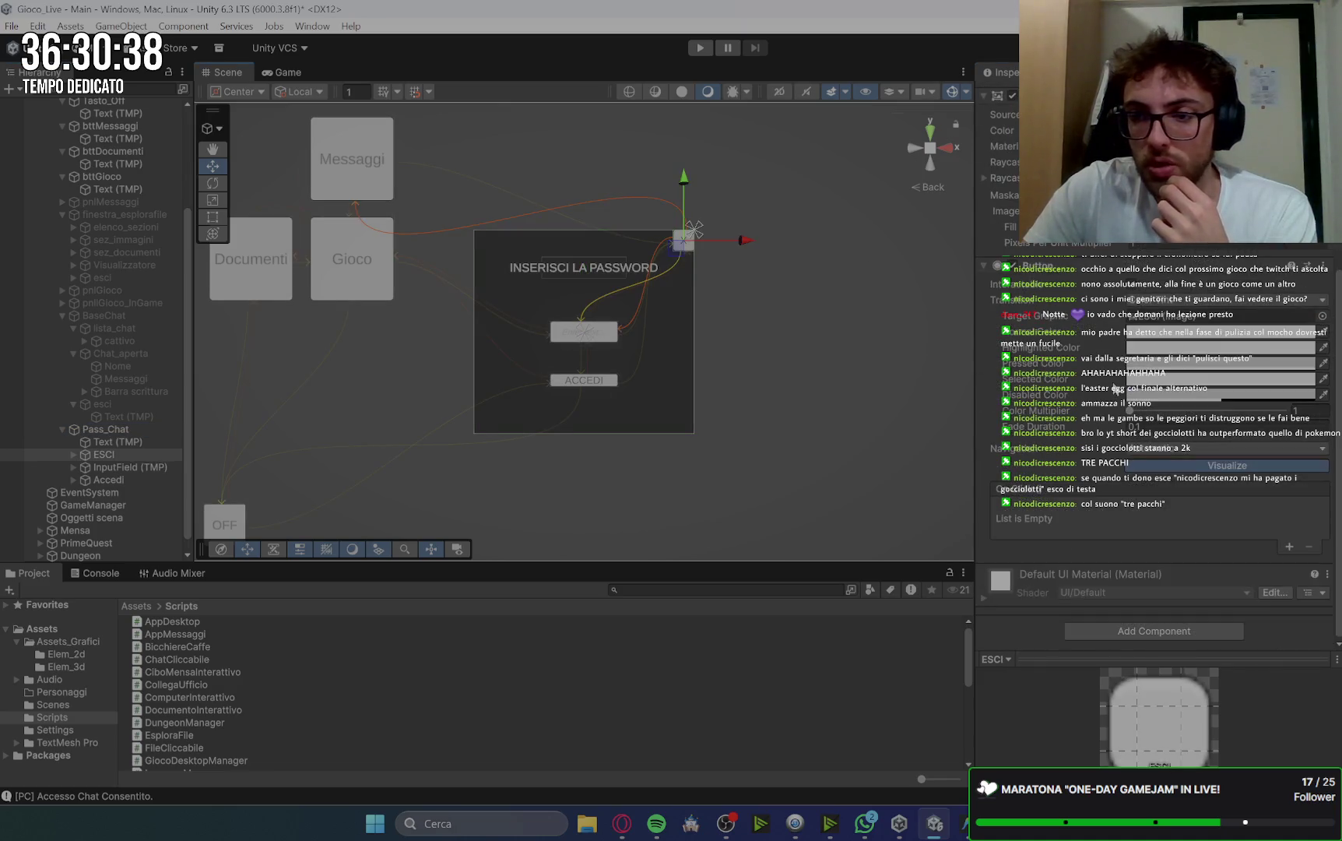
left_click(1289, 547)
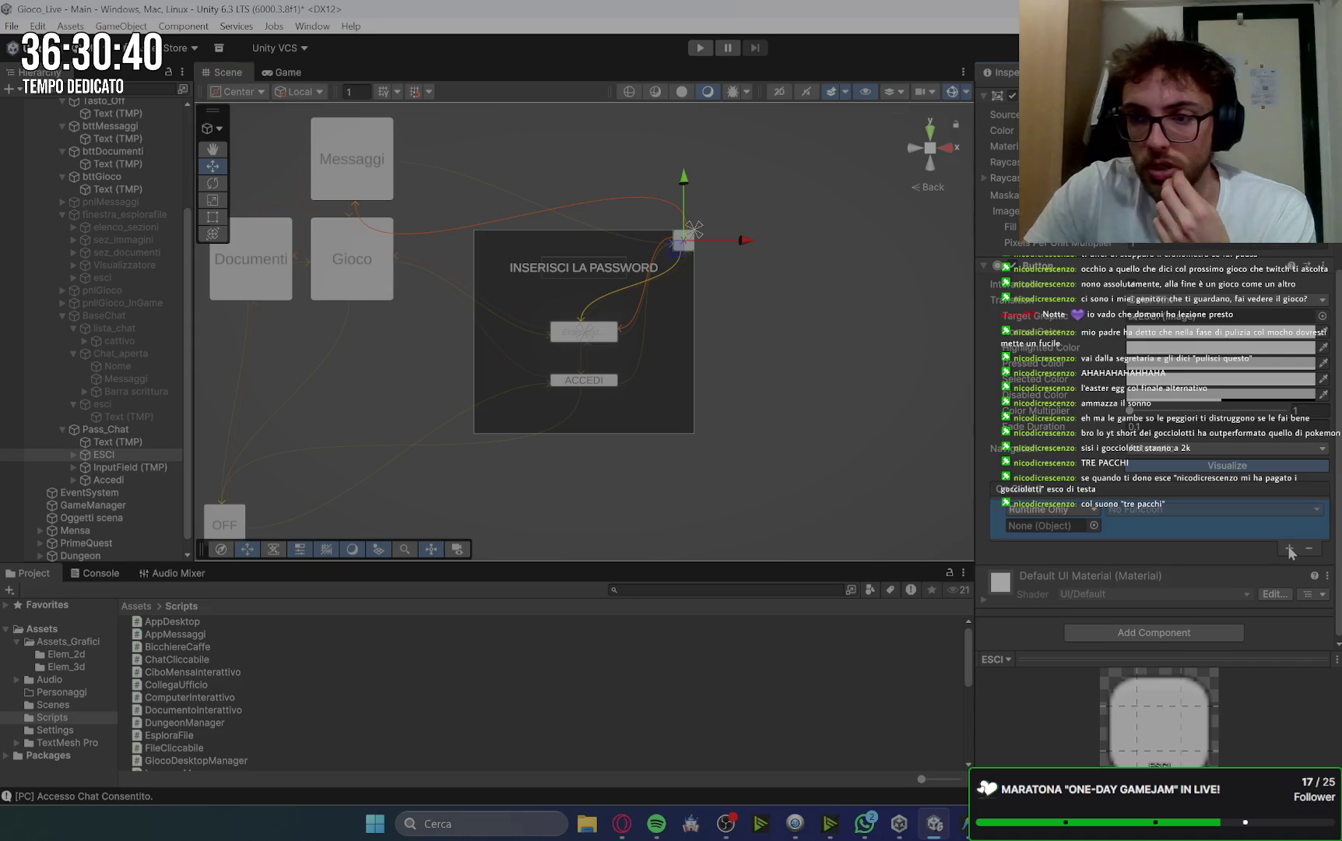
left_click(622, 823)
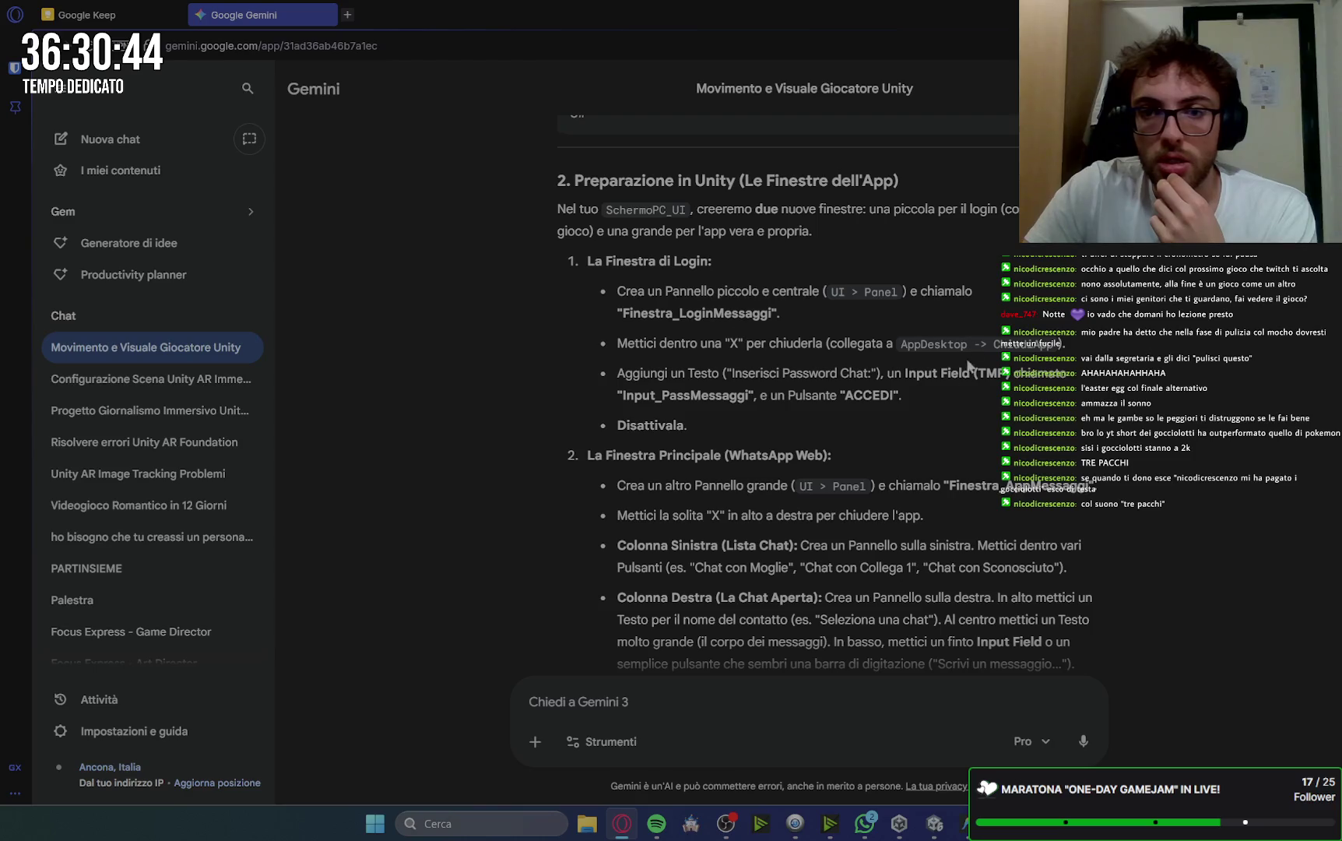
key("alt+Tab")
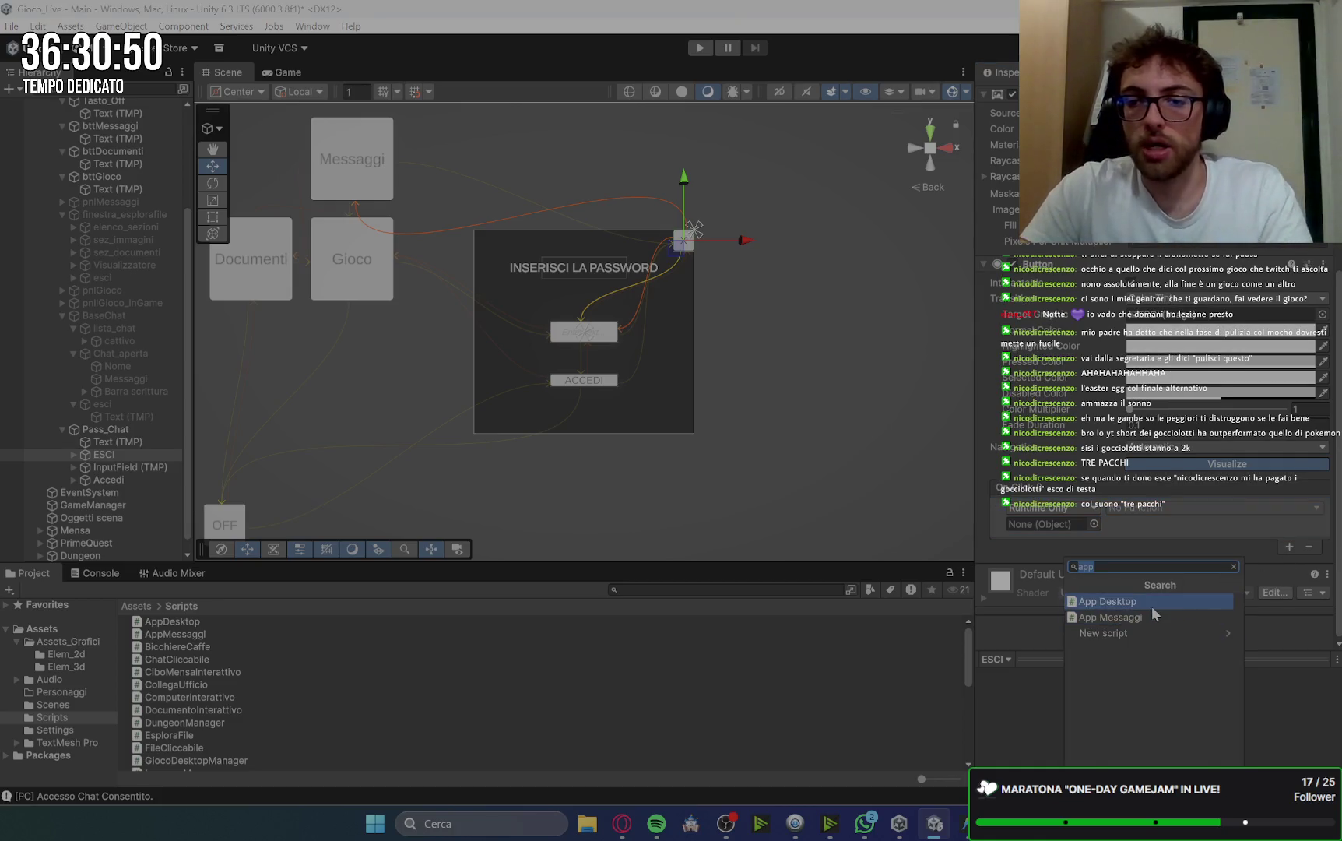
Give ESCI the App Desktop script calling AppDesktop.ChiudiApp() on click, then hide Pass_Chat.
left_click(1151, 603)
left_click_drag(962, 491, 1046, 529)
left_click(1133, 507)
mouse_move(1167, 644)
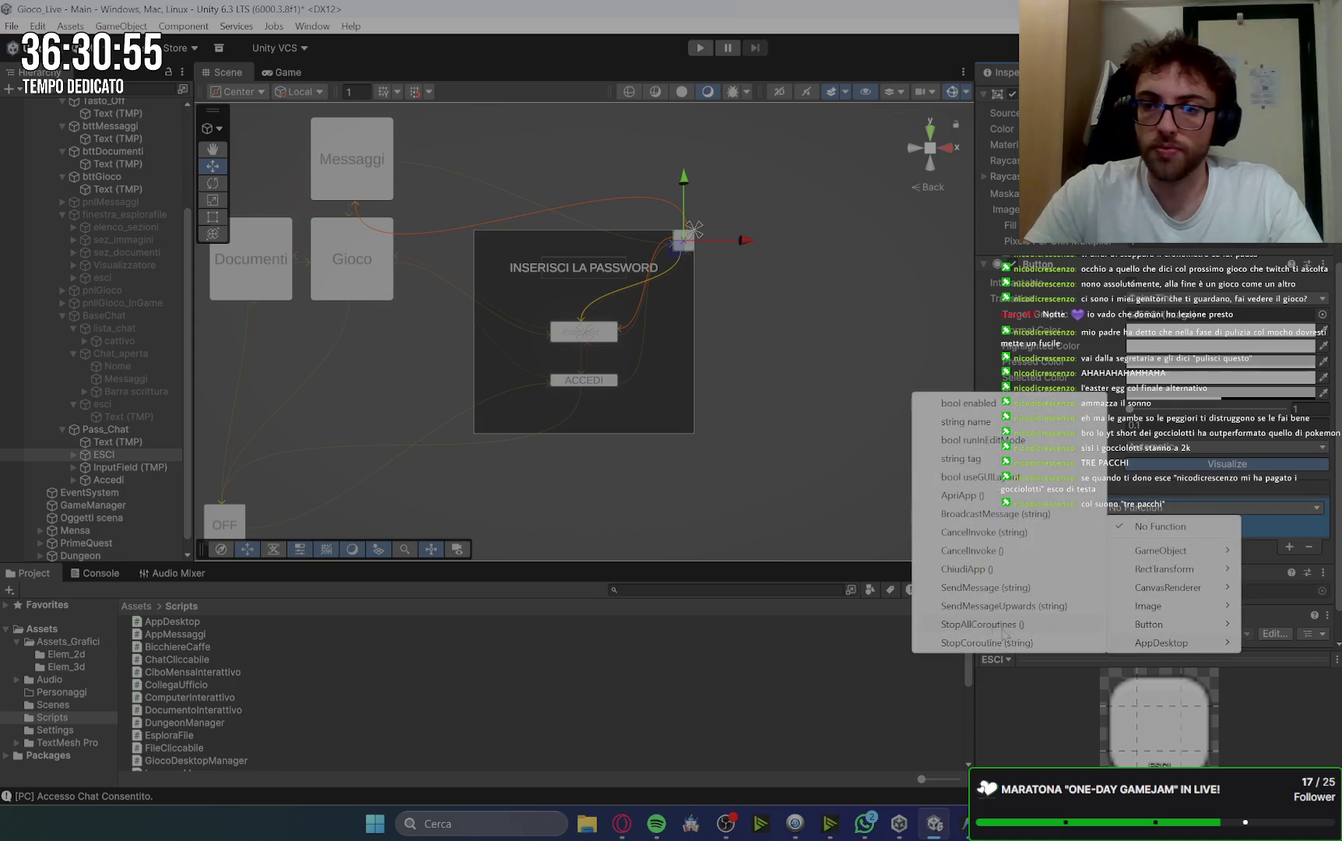
left_click(966, 568)
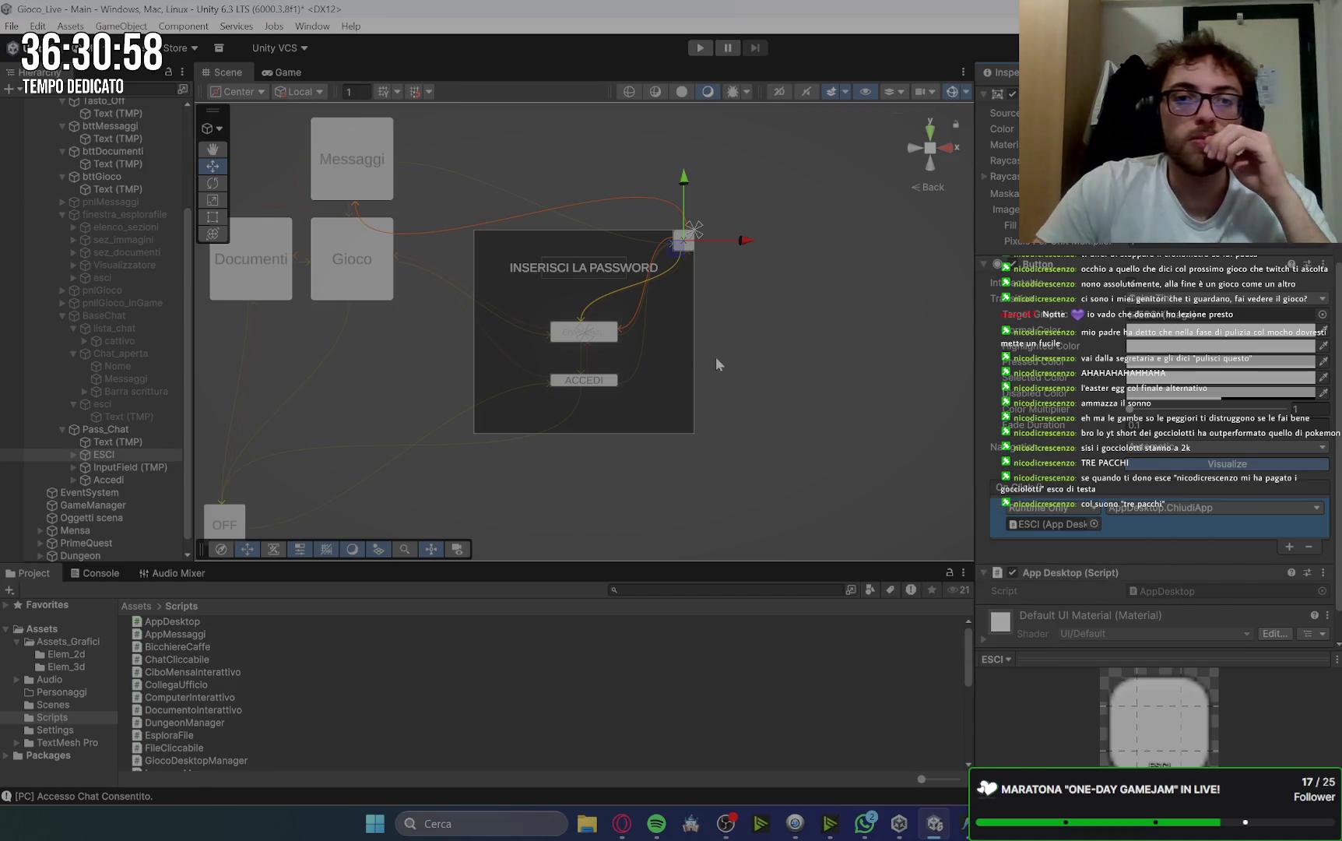
left_click(139, 435)
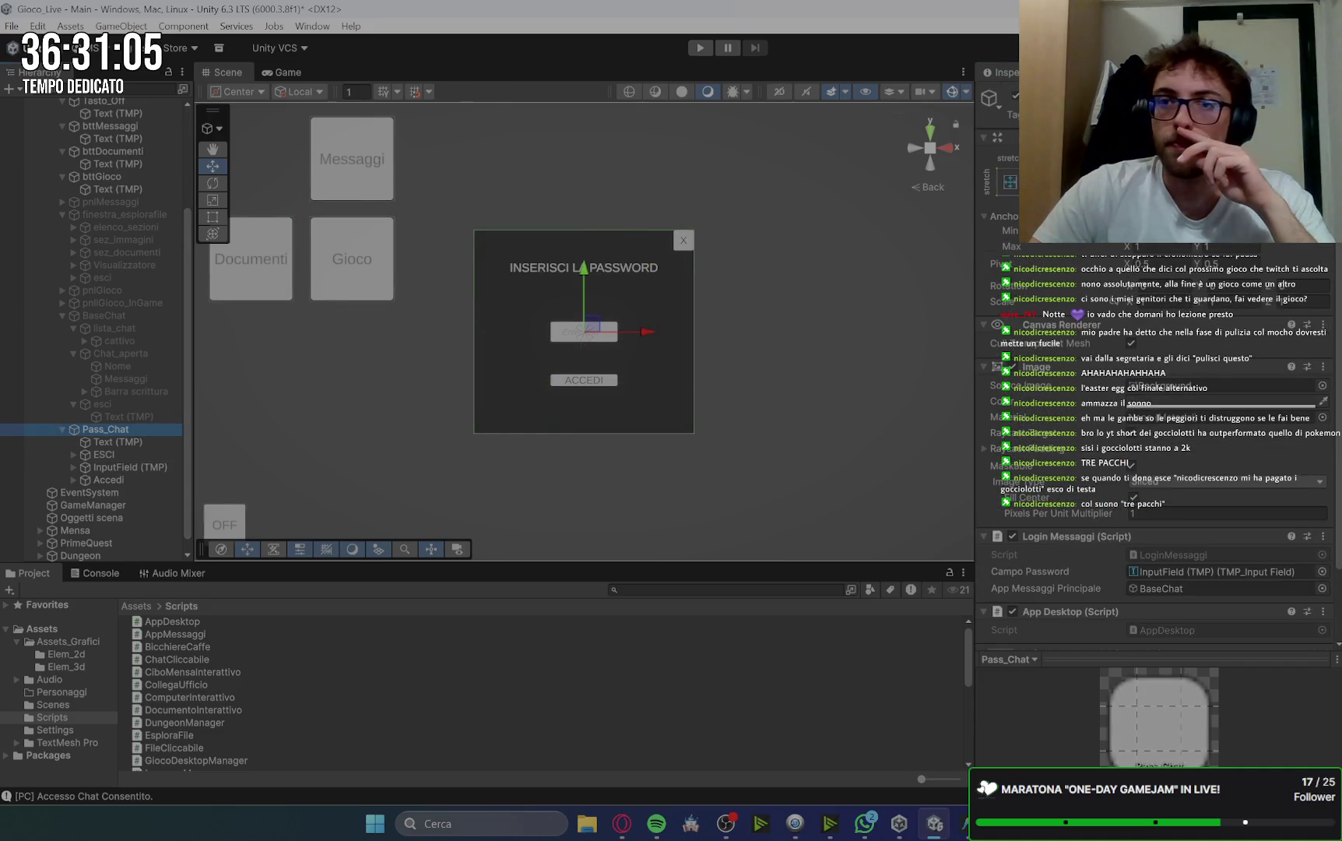
left_click(1014, 95)
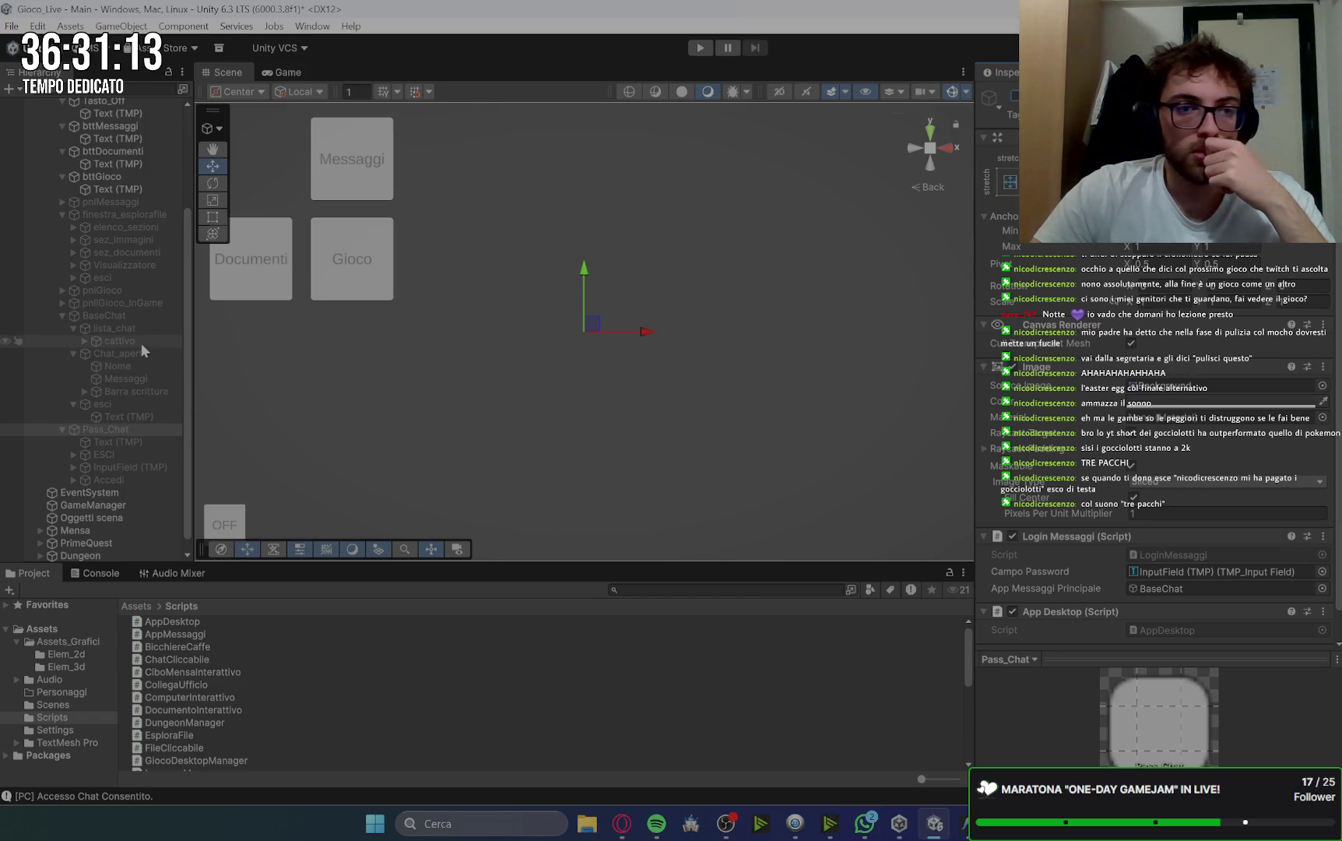
Show the pnlGioco beta-code panel and rename it login_Gioco.
left_click(62, 315)
left_click(62, 417)
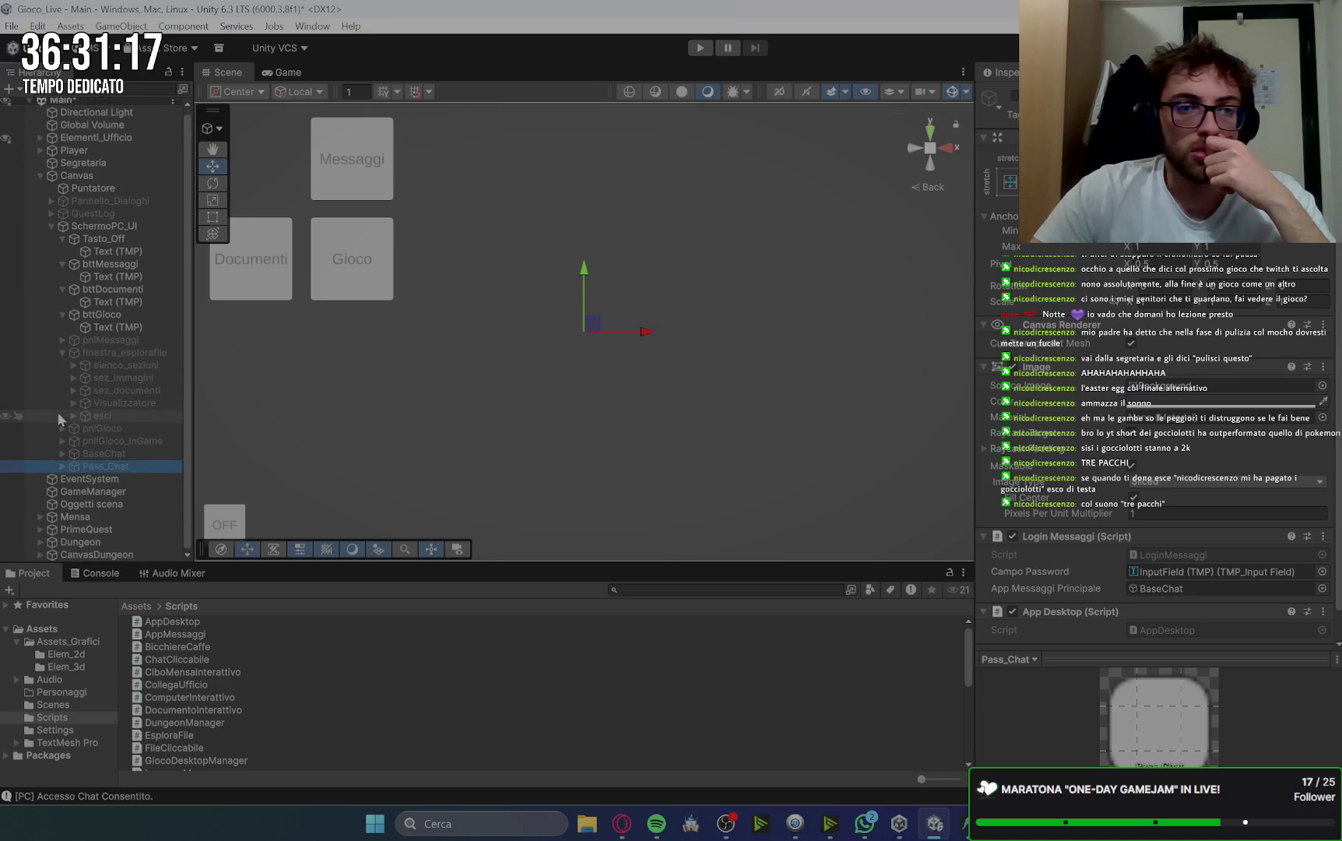
left_click(103, 428)
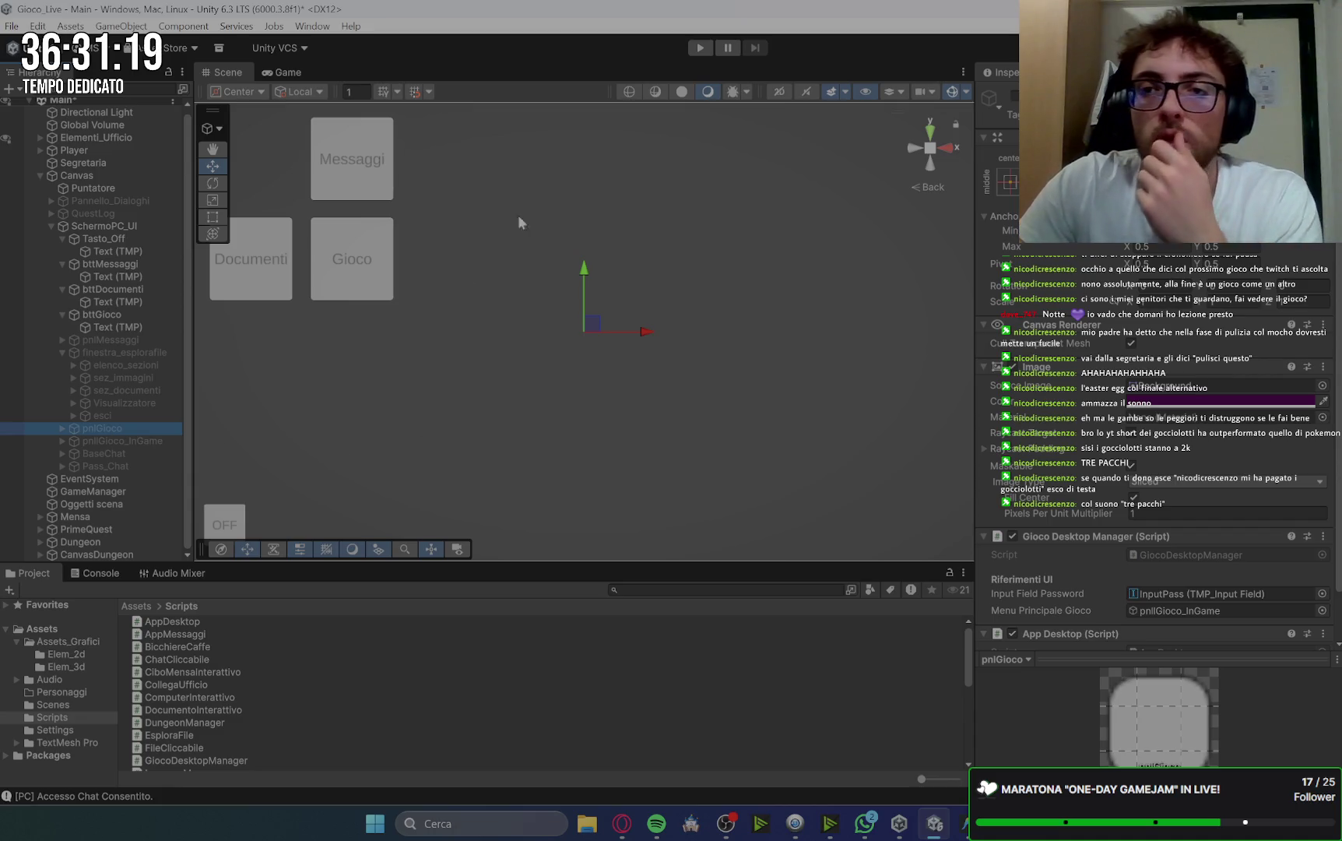
left_click(1014, 95)
left_click(119, 433)
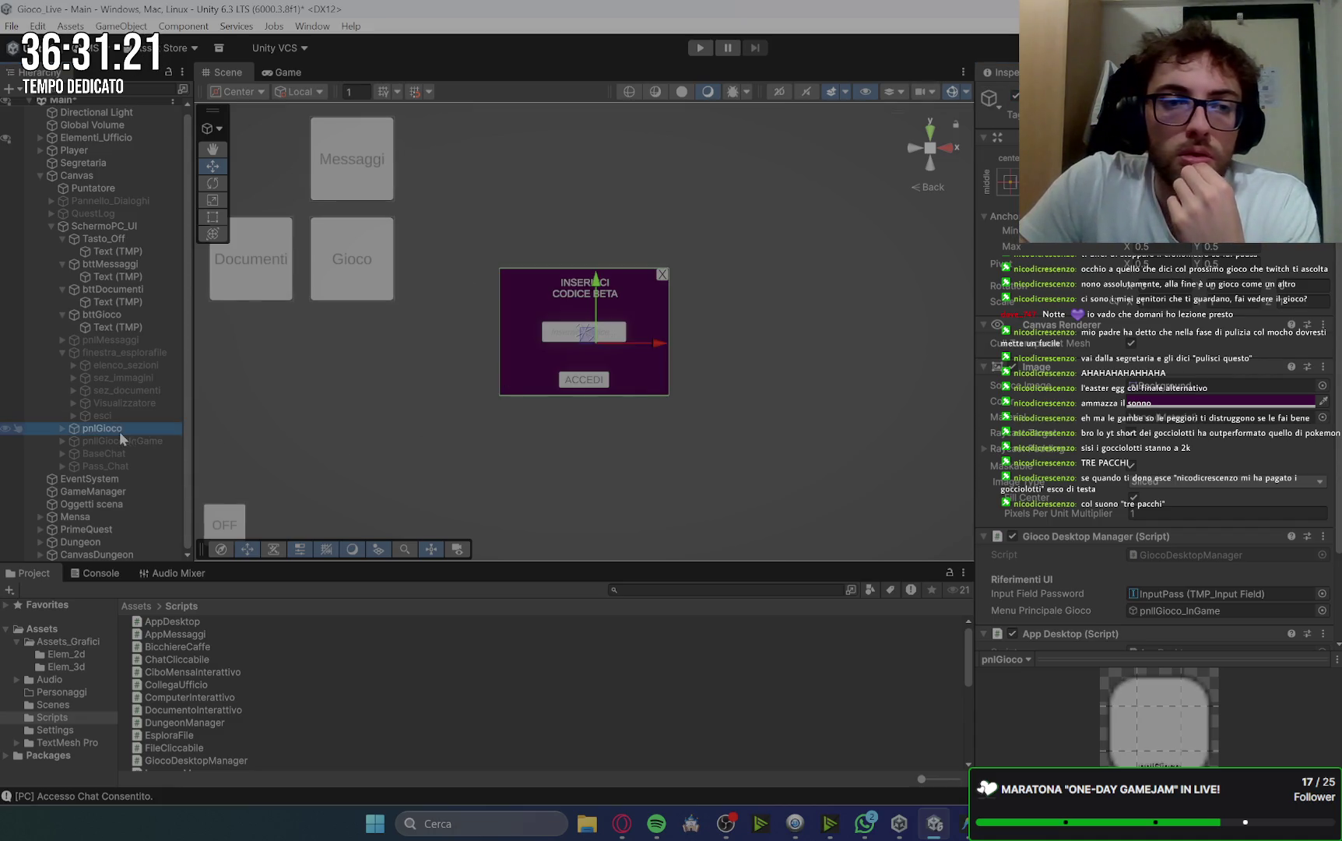
left_click(119, 432)
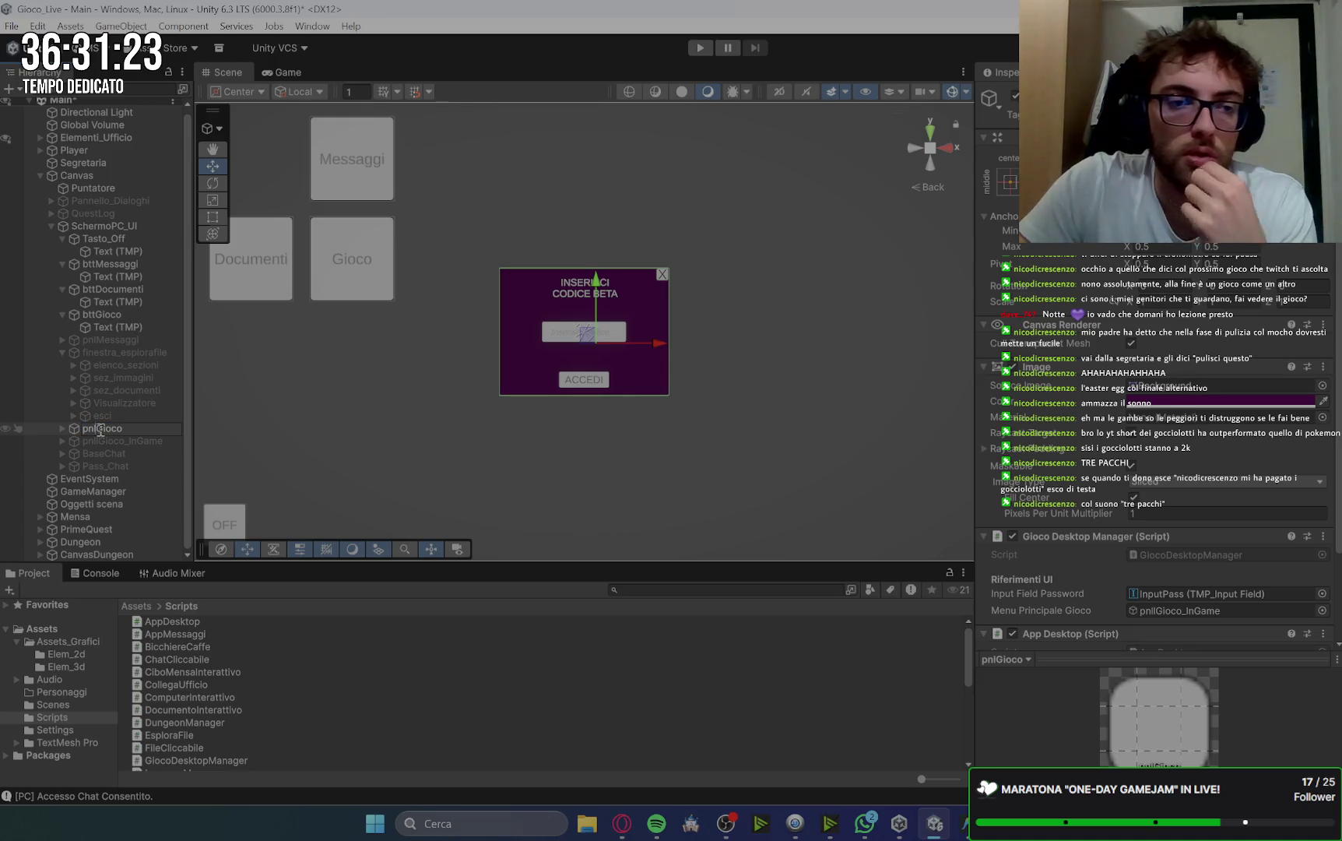
type("Gioco")
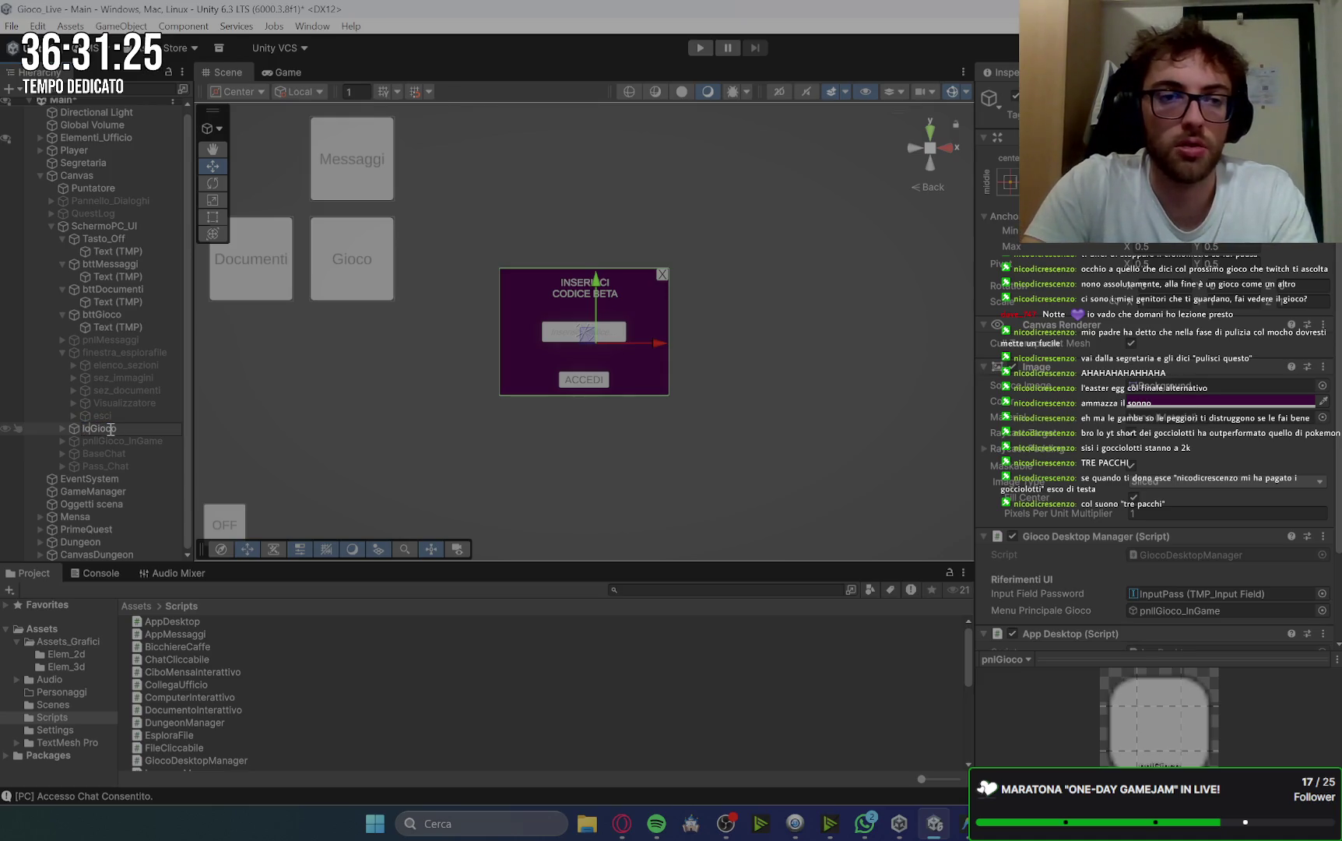
left_click(110, 428)
type("_")
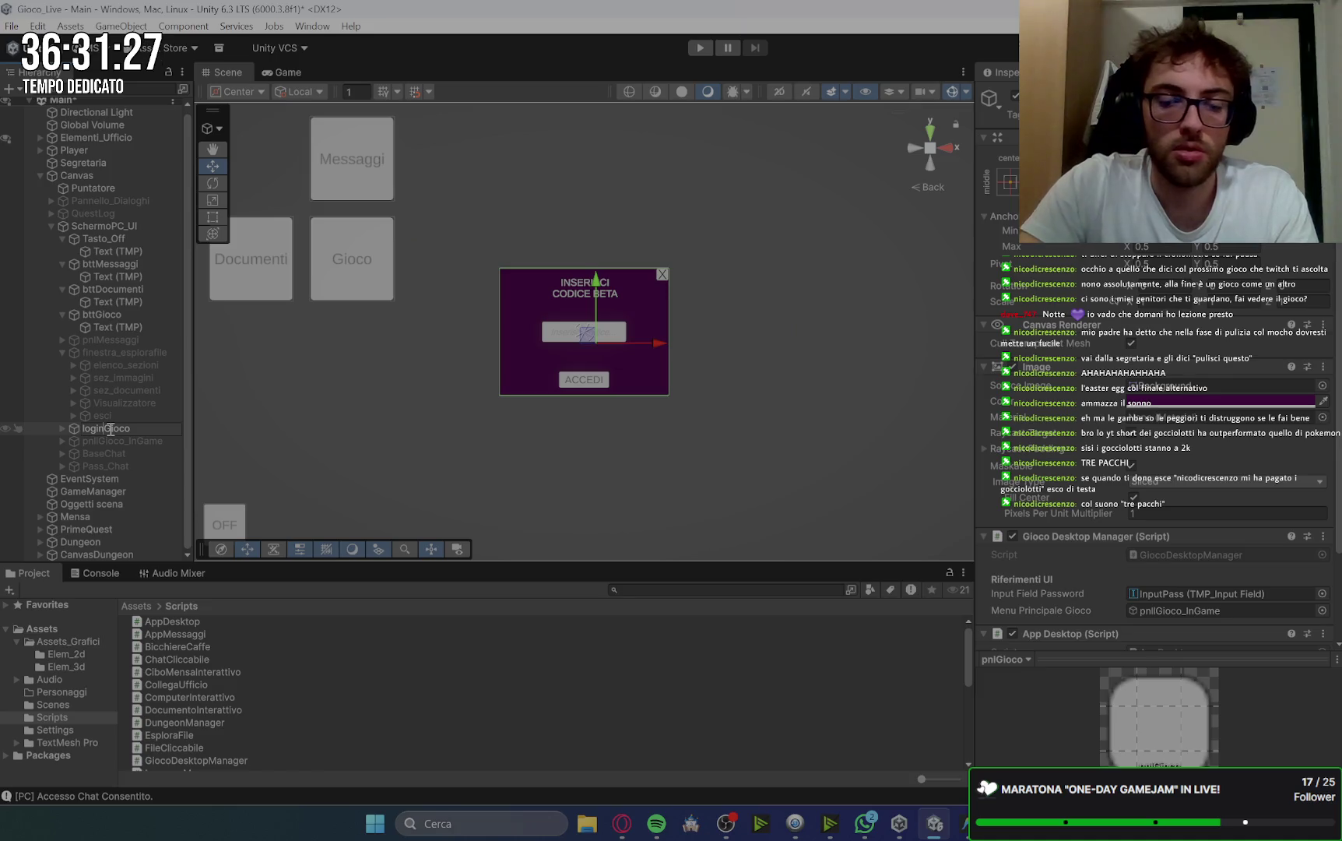
key("Return")
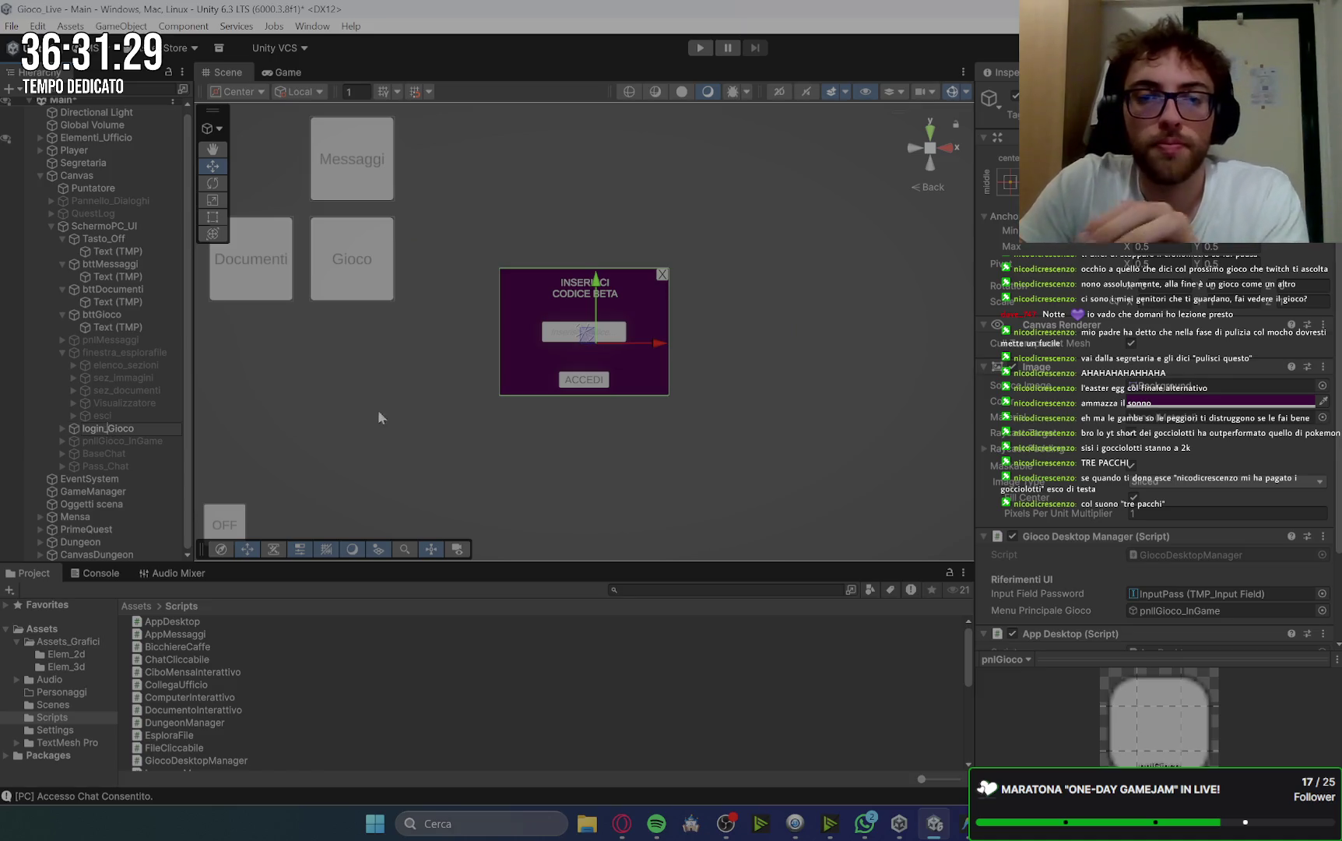
Attach App Desktop to login_Gioco's close Button and set its On Click to AppDesktop.ChiudiApp().
left_click(660, 277)
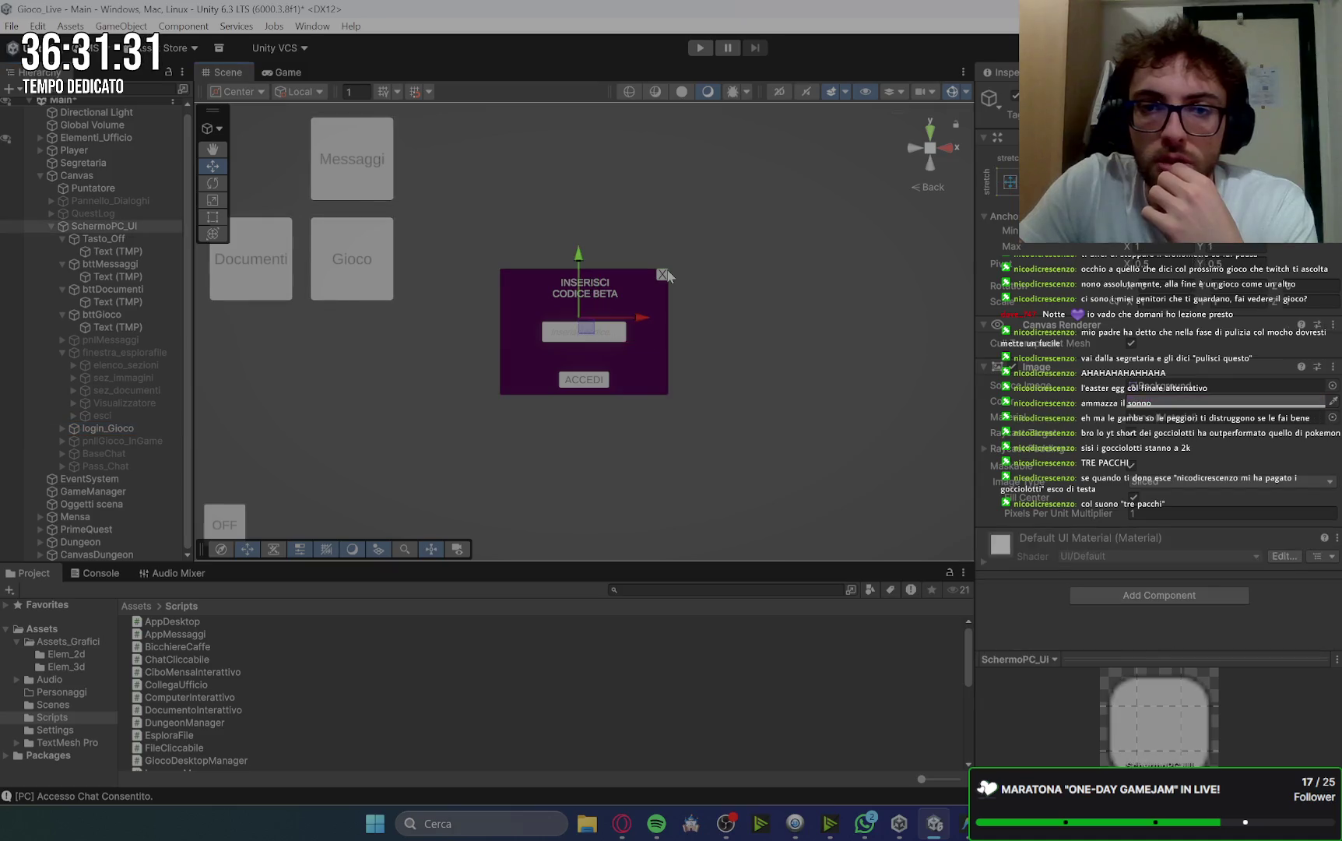
scroll(1089, 415, "down", 5)
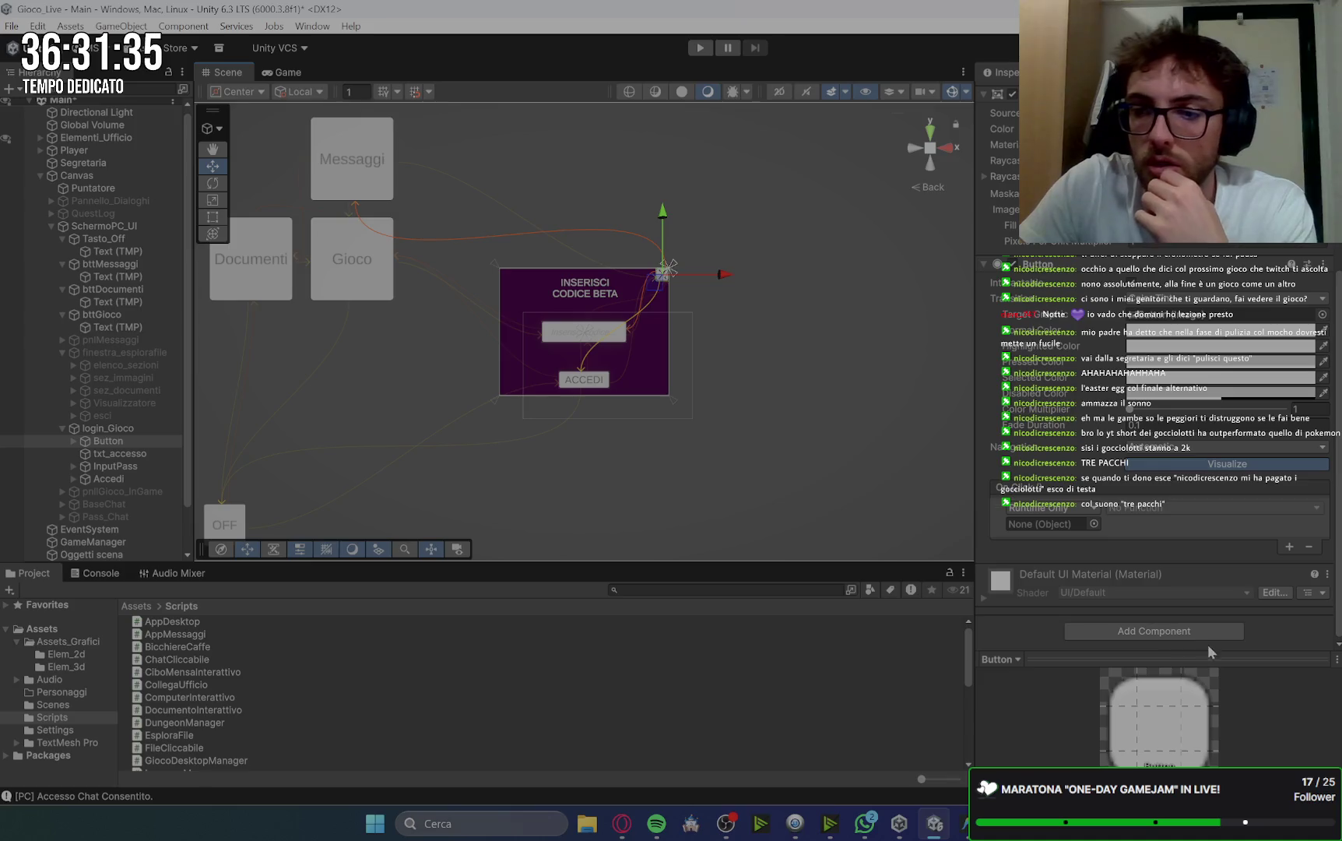
left_click(1207, 637)
type("app")
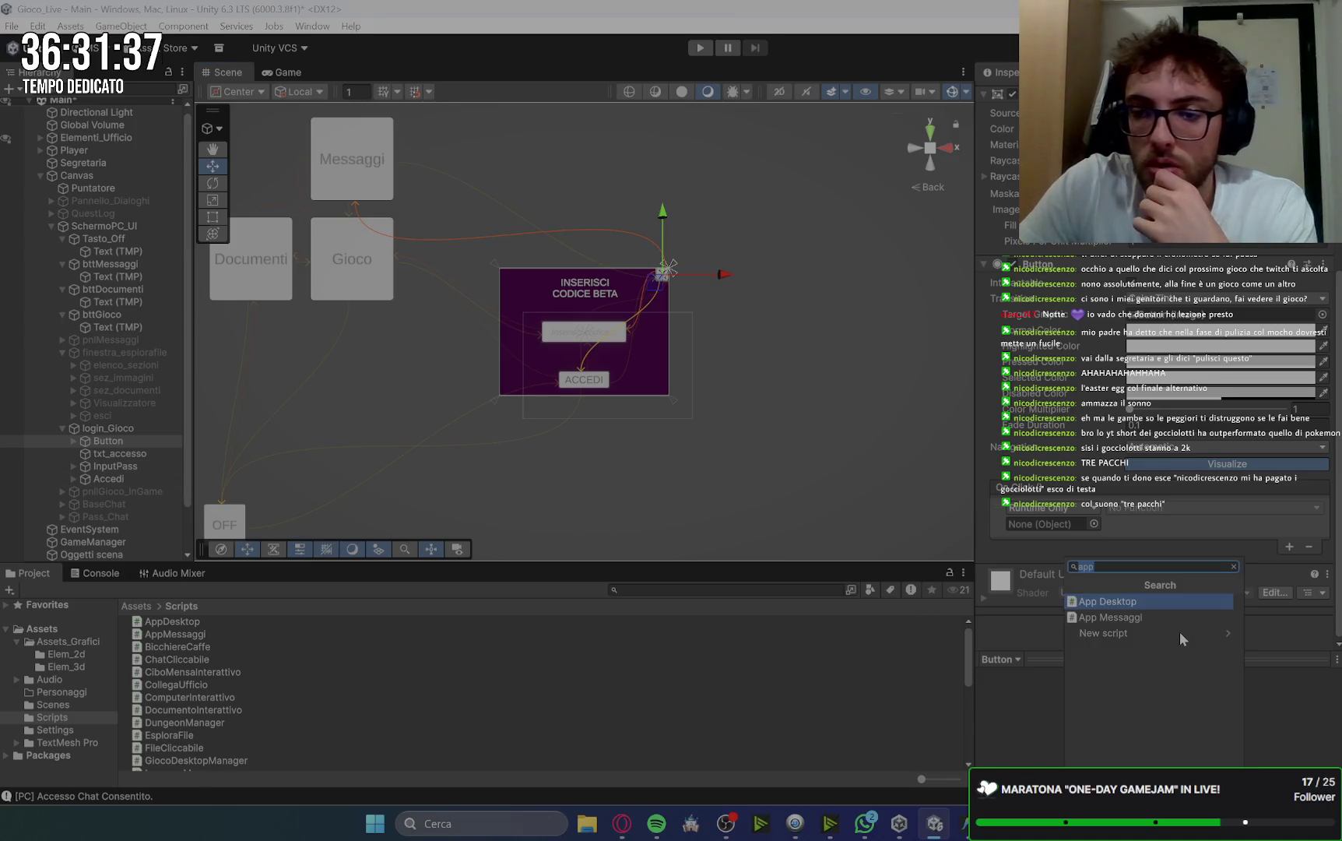
left_click(1142, 604)
mouse_move(109, 442)
left_mouse_down()
mouse_move(438, 449)
mouse_move(1043, 524)
left_mouse_up()
left_click(1184, 508)
mouse_move(1175, 643)
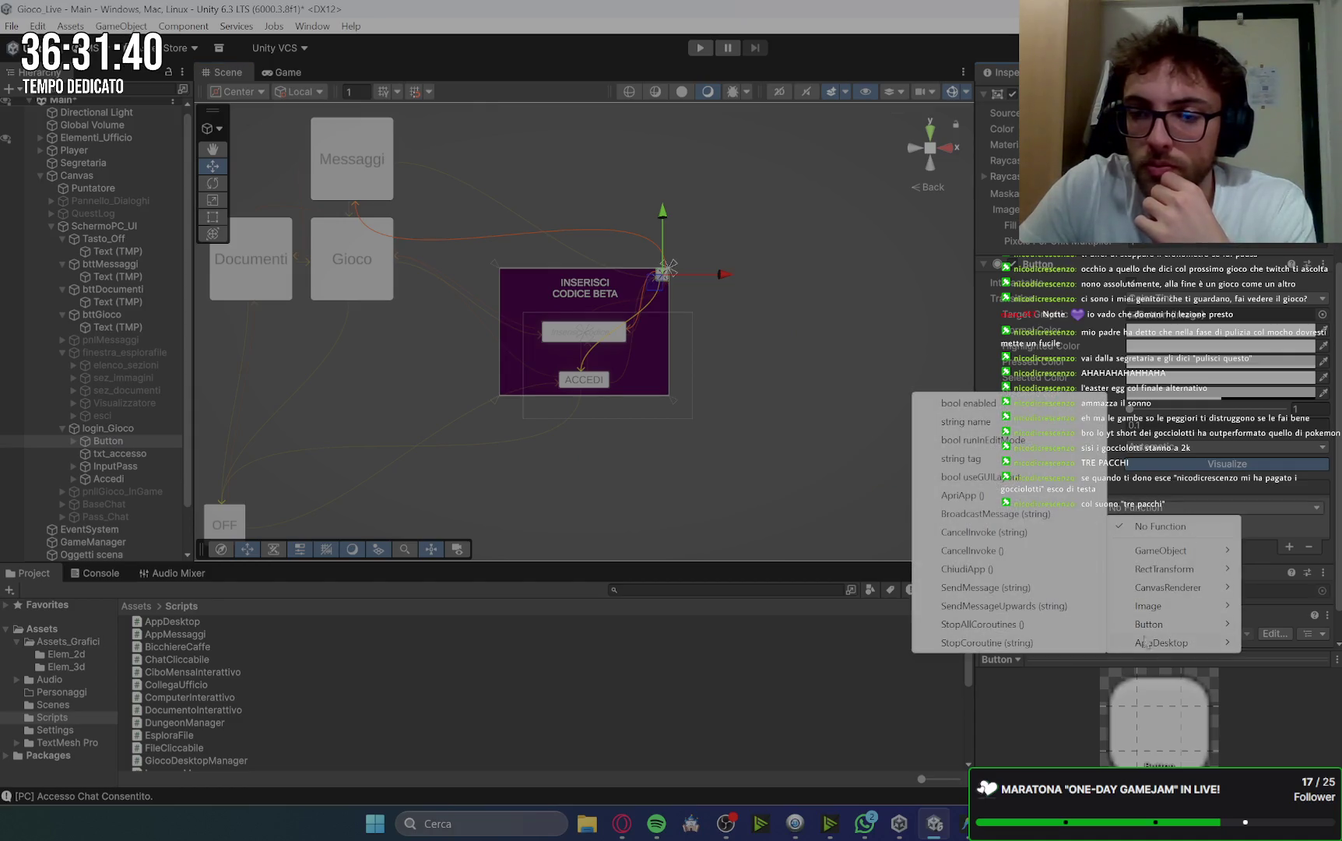
left_click(967, 569)
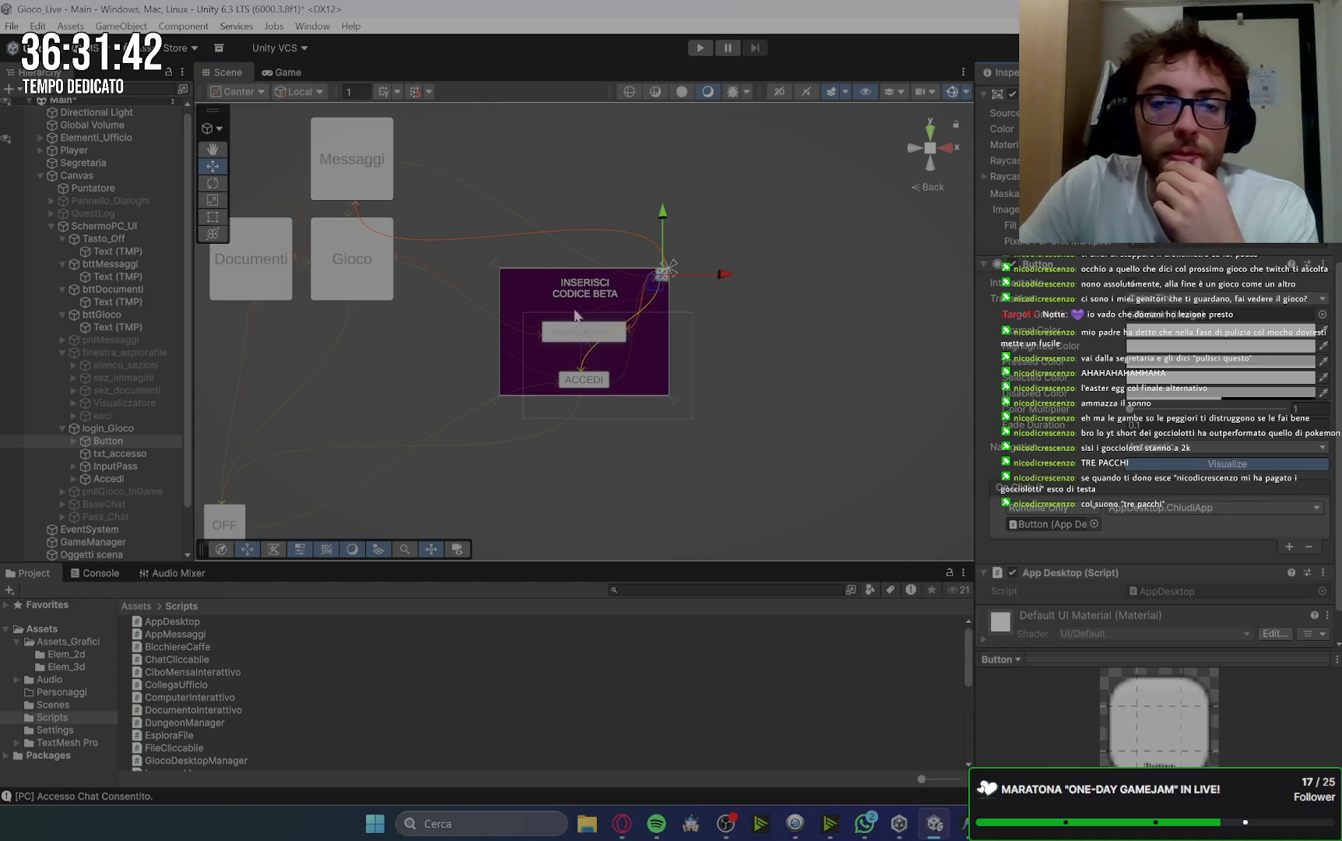
scroll(1152, 436, "up", 5)
left_click(1012, 94)
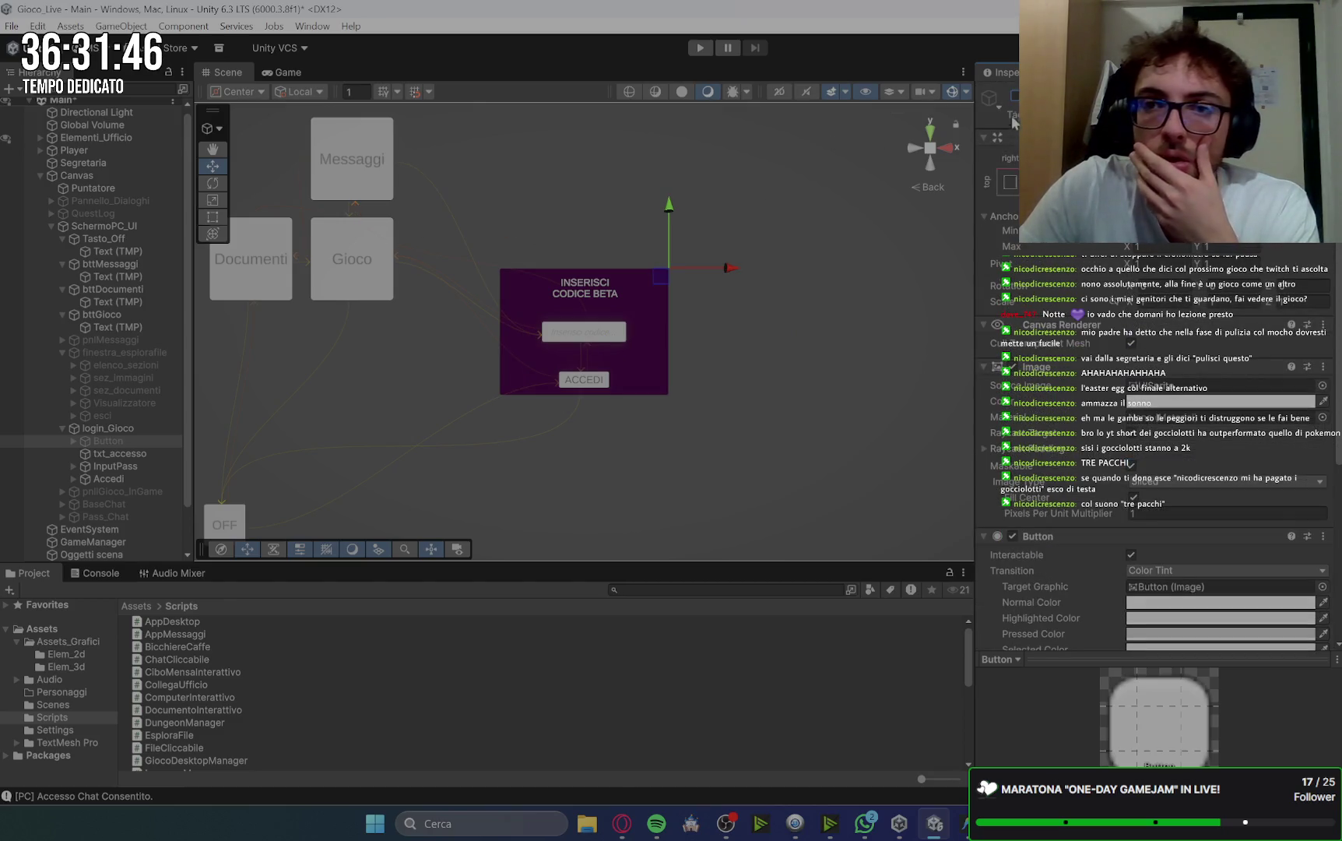
left_click(101, 428)
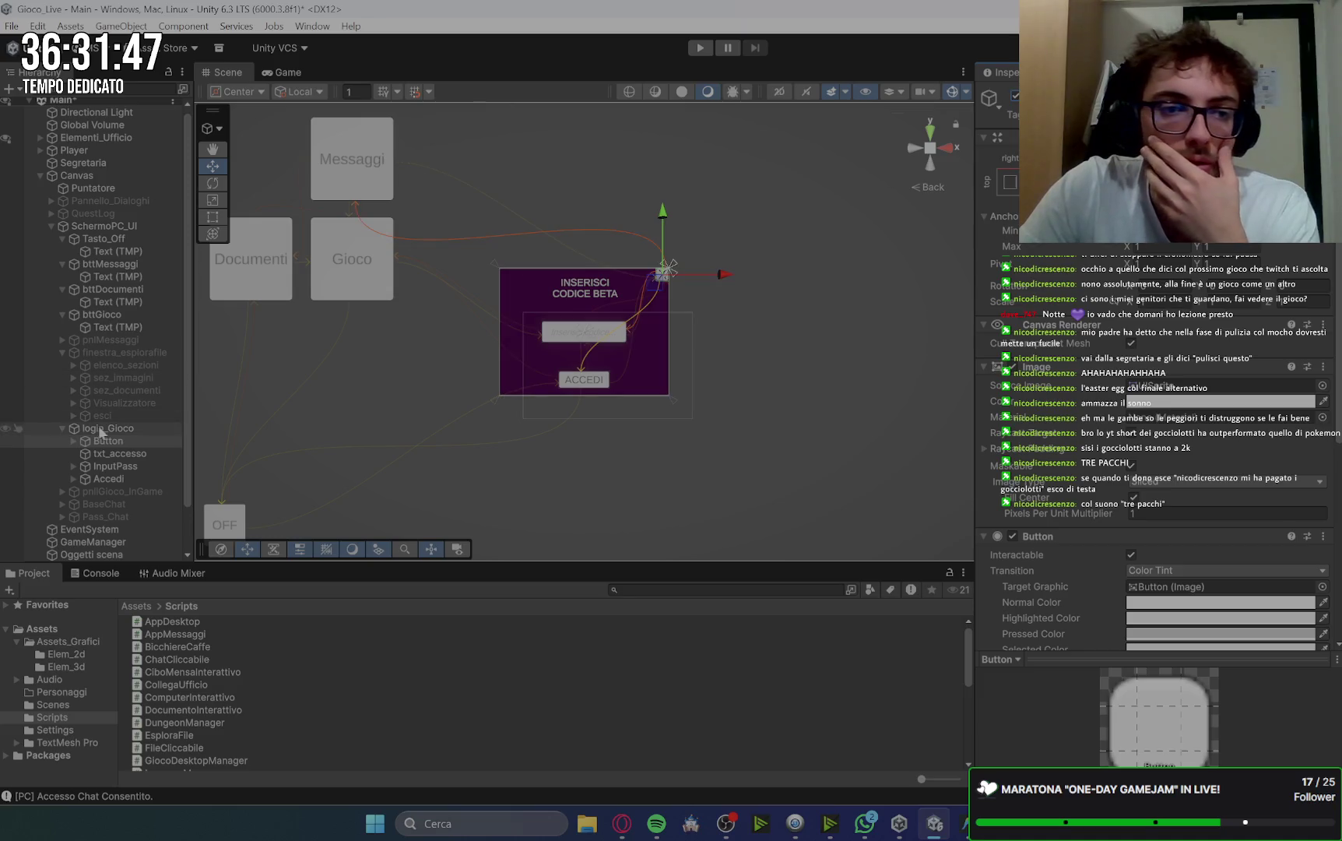
Hide login_Gioco, check bttDocumenti's On Click, and select finestra_esplorafile.
left_click(1013, 95)
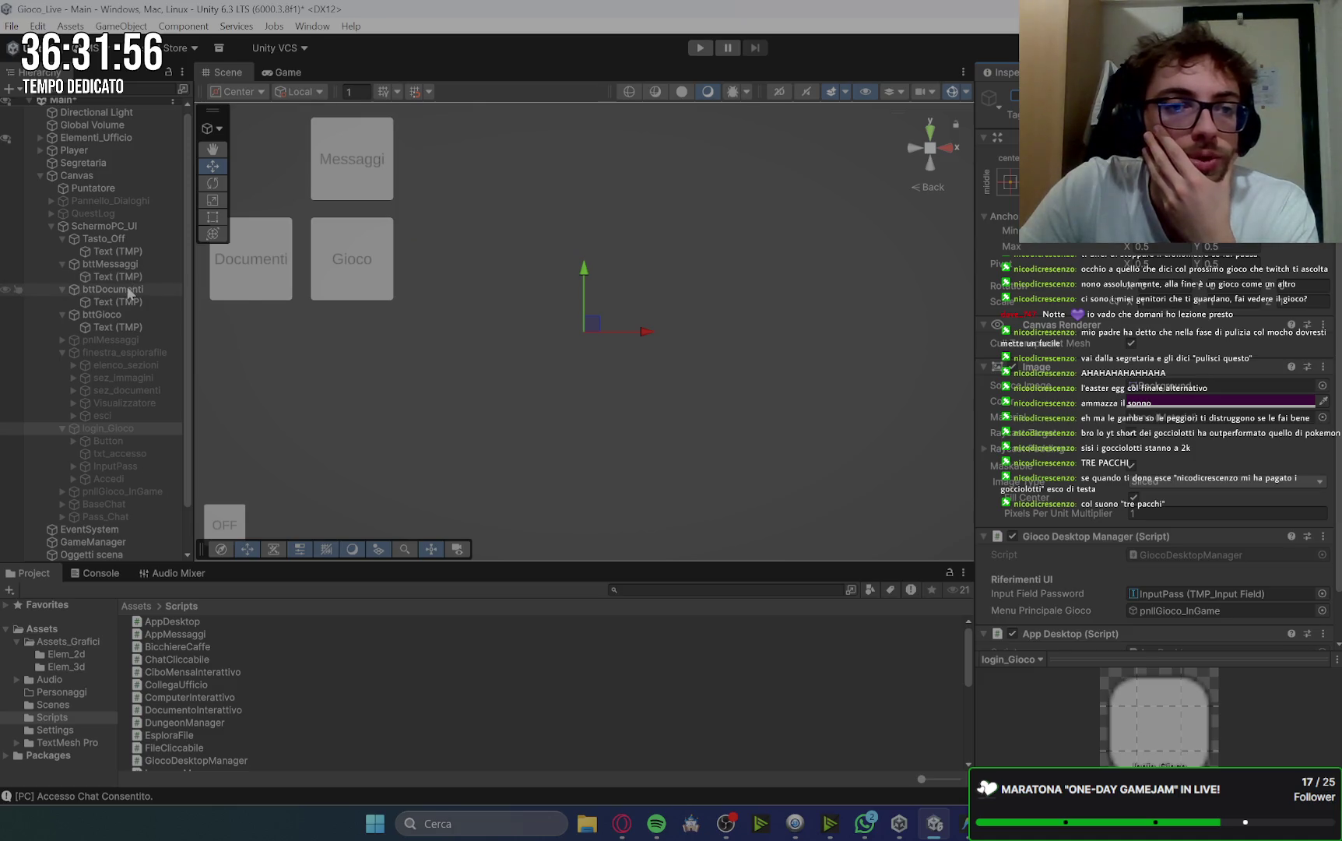
left_click(127, 293)
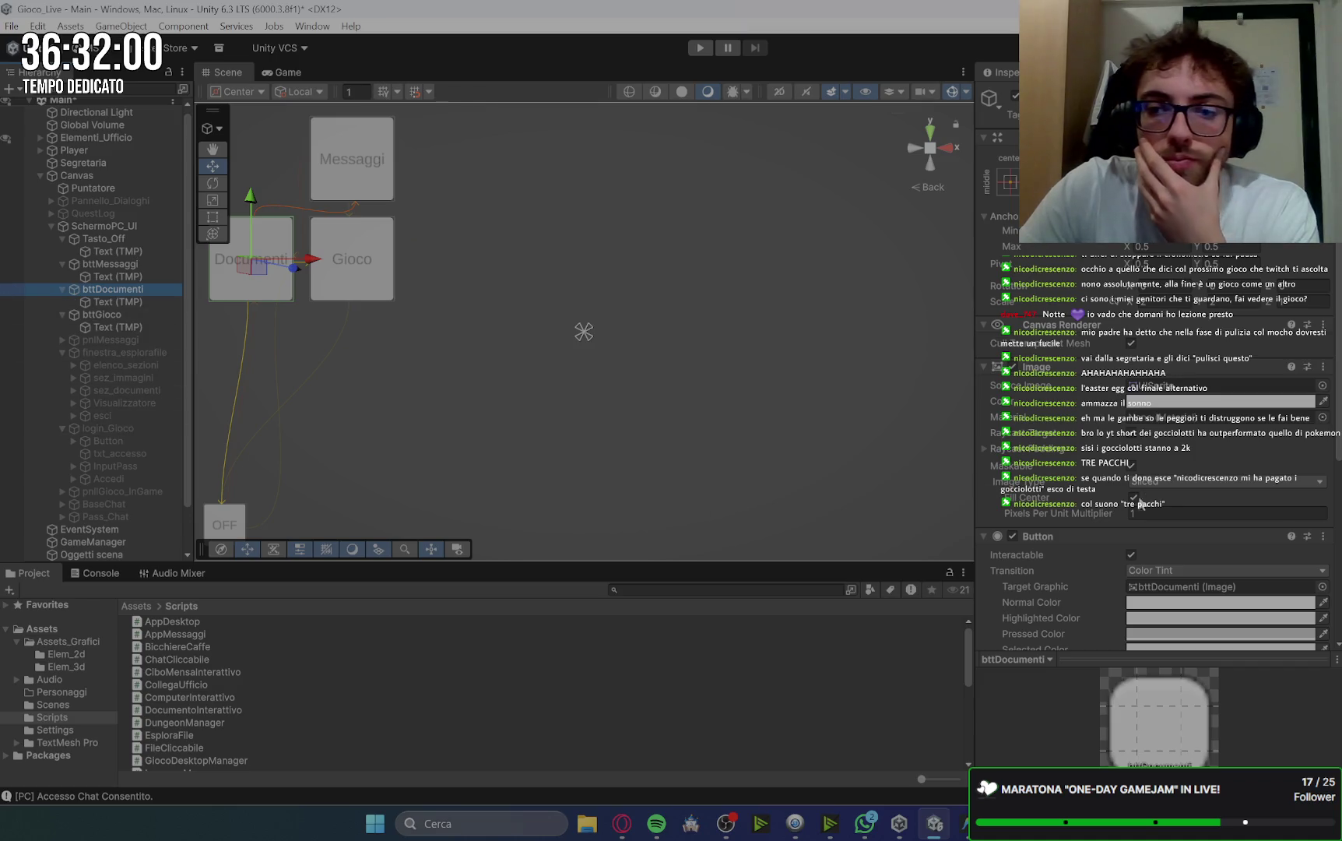
scroll(1078, 512, "down", 5)
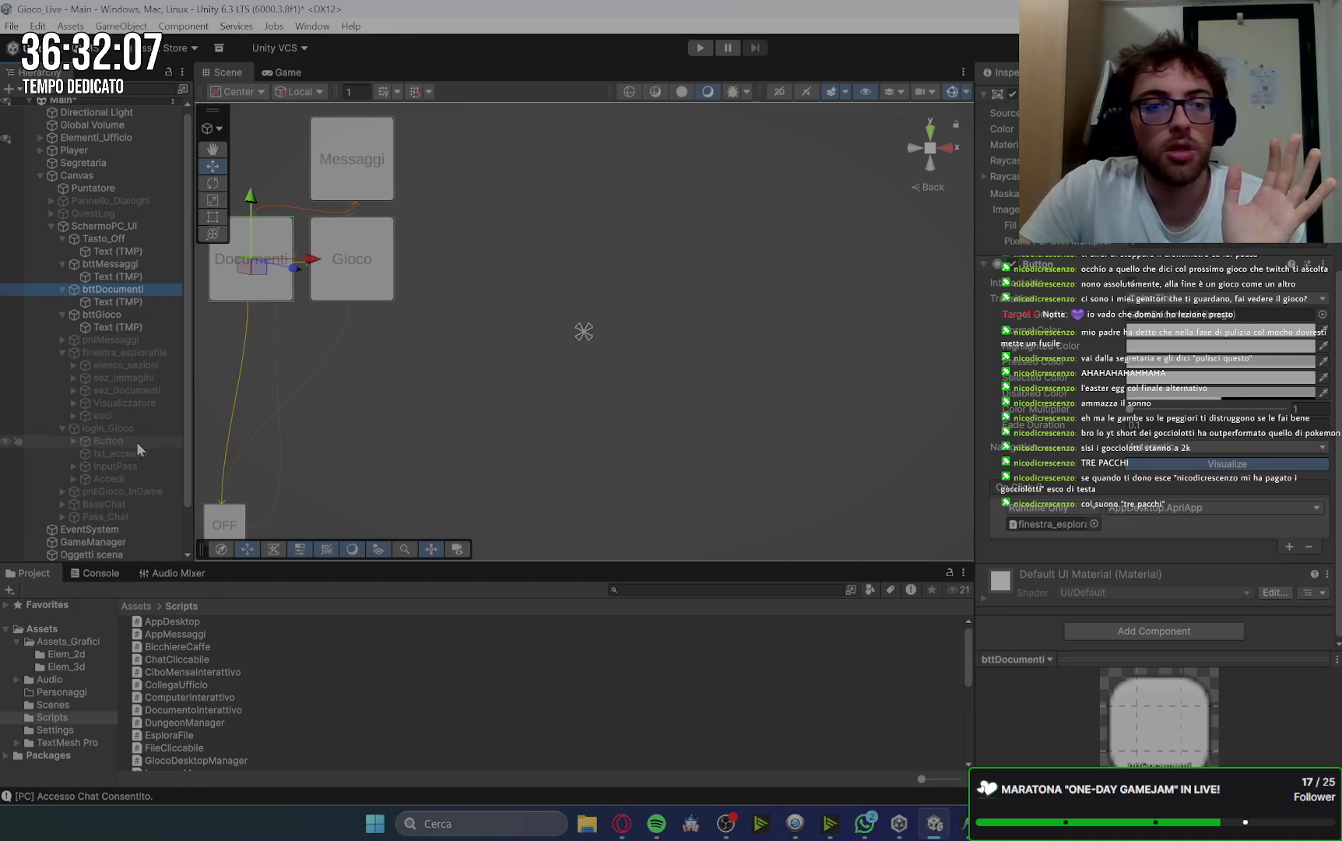
left_click(137, 358)
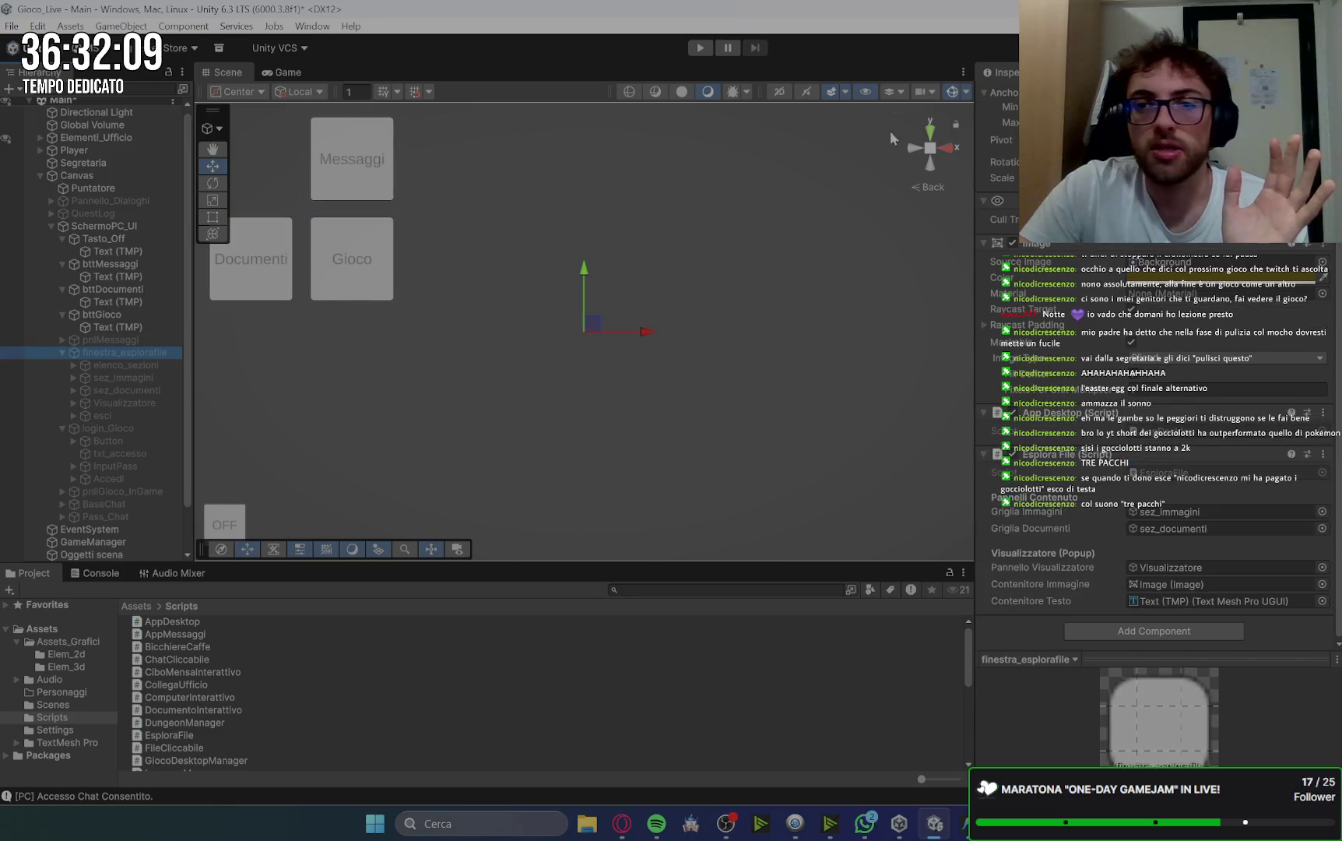
Frame finestra_esplorafile in the Scene view and activate it.
key("f")
scroll(678, 220, "down", 1)
scroll(677, 221, "up", 1)
scroll(1152, 373, "up", 3)
left_click(1014, 95)
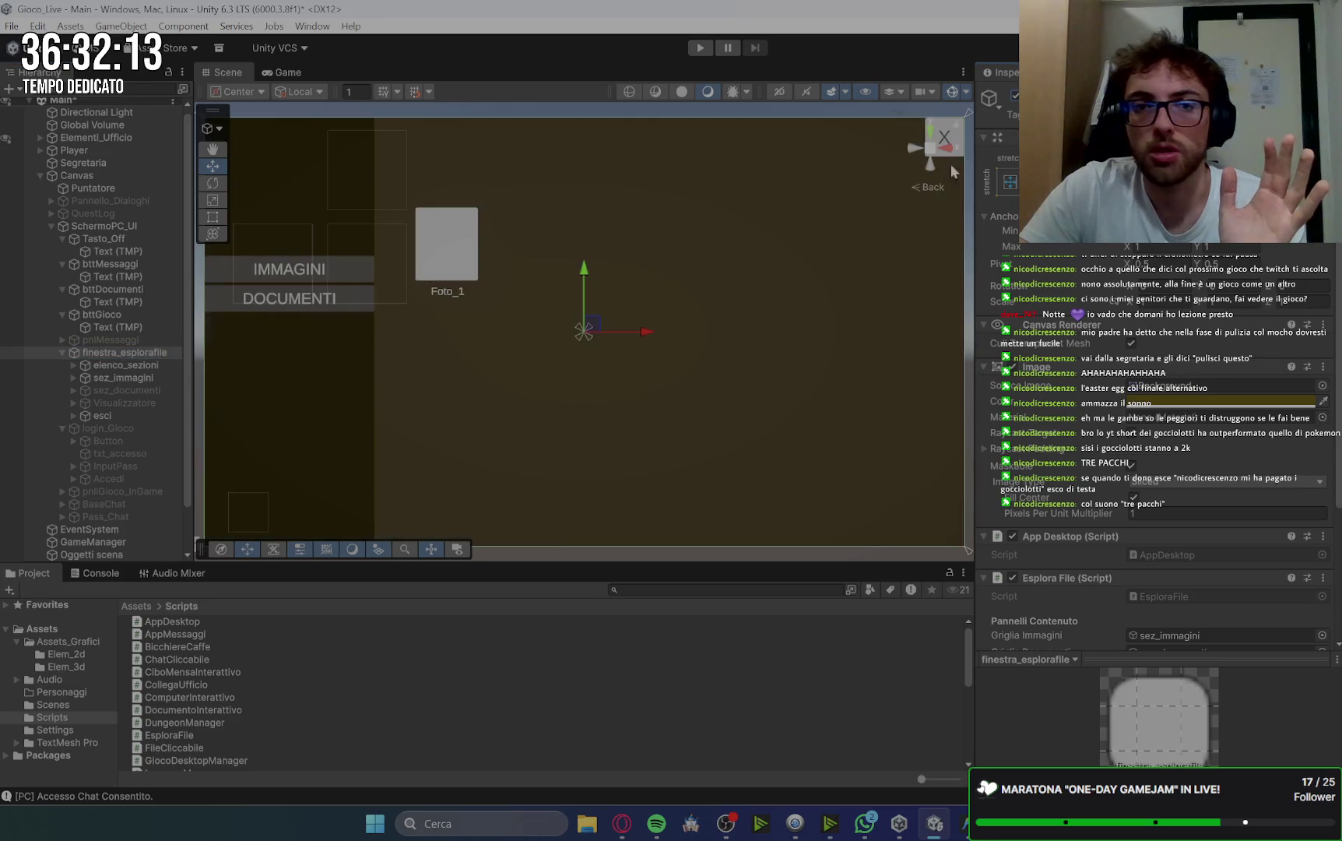
Review the IMMAGINI and DOCUMENTI buttons, the section panels and the Visualizzatore viewer.
left_click(323, 274)
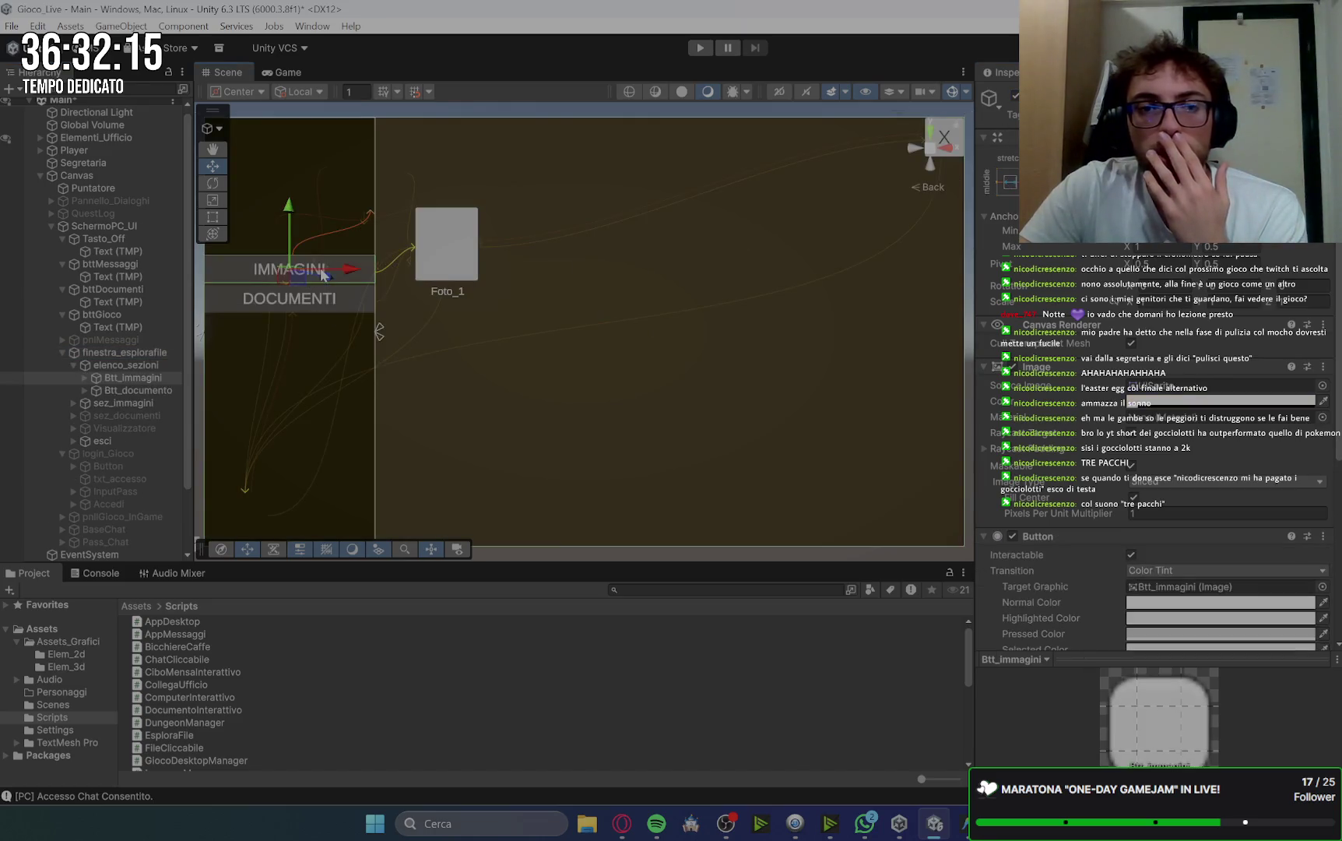
scroll(1119, 401, "down", 5)
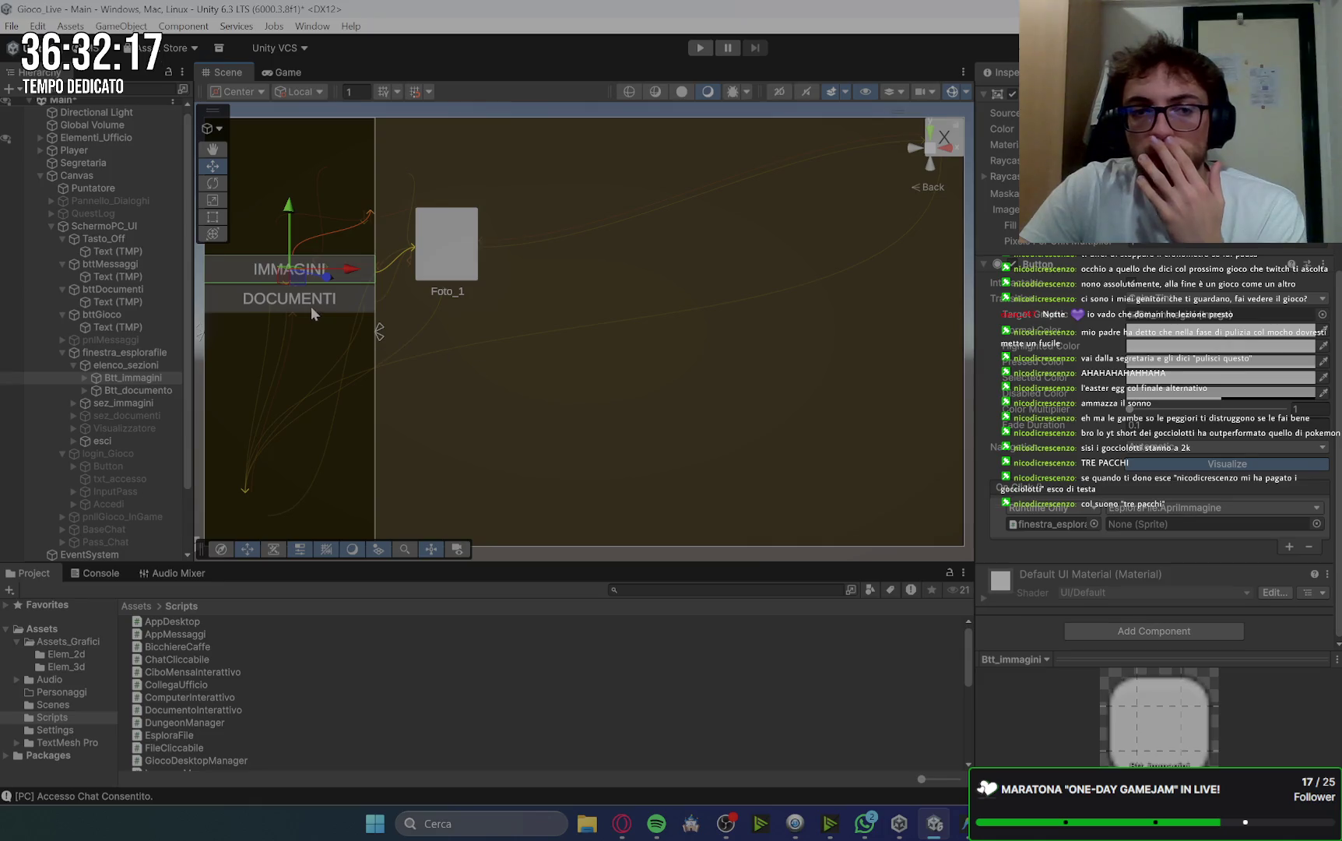
left_click(271, 291)
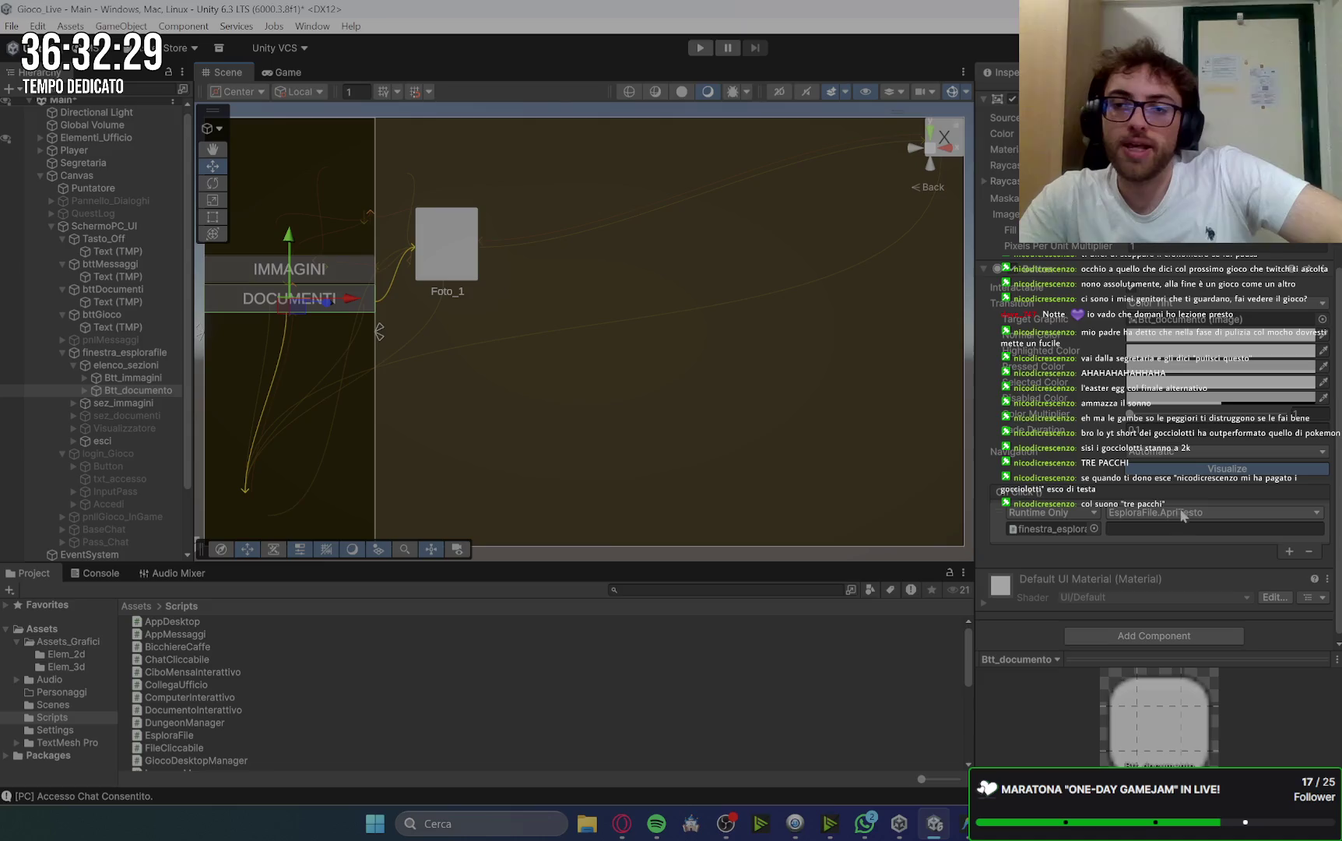
left_click(141, 416)
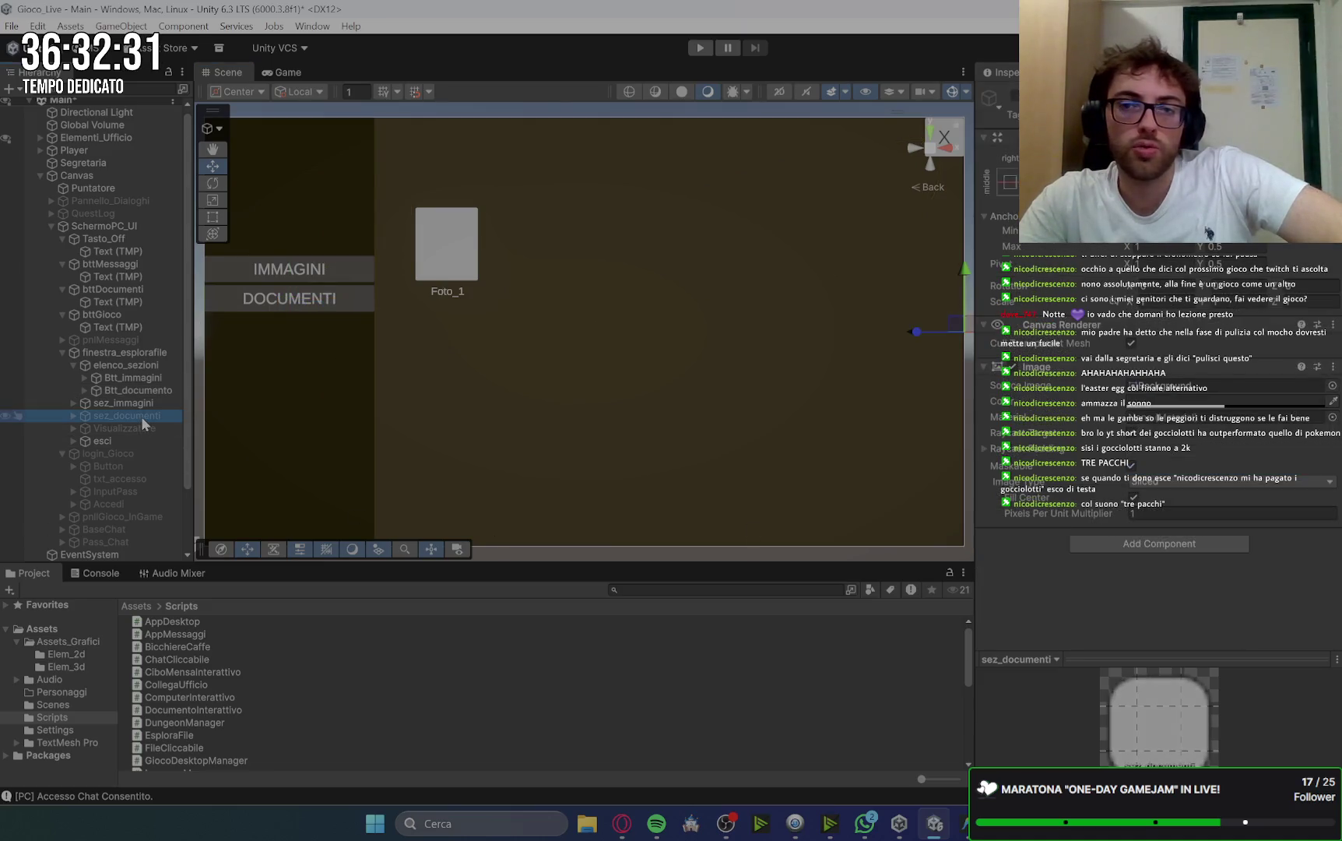
left_click(142, 429)
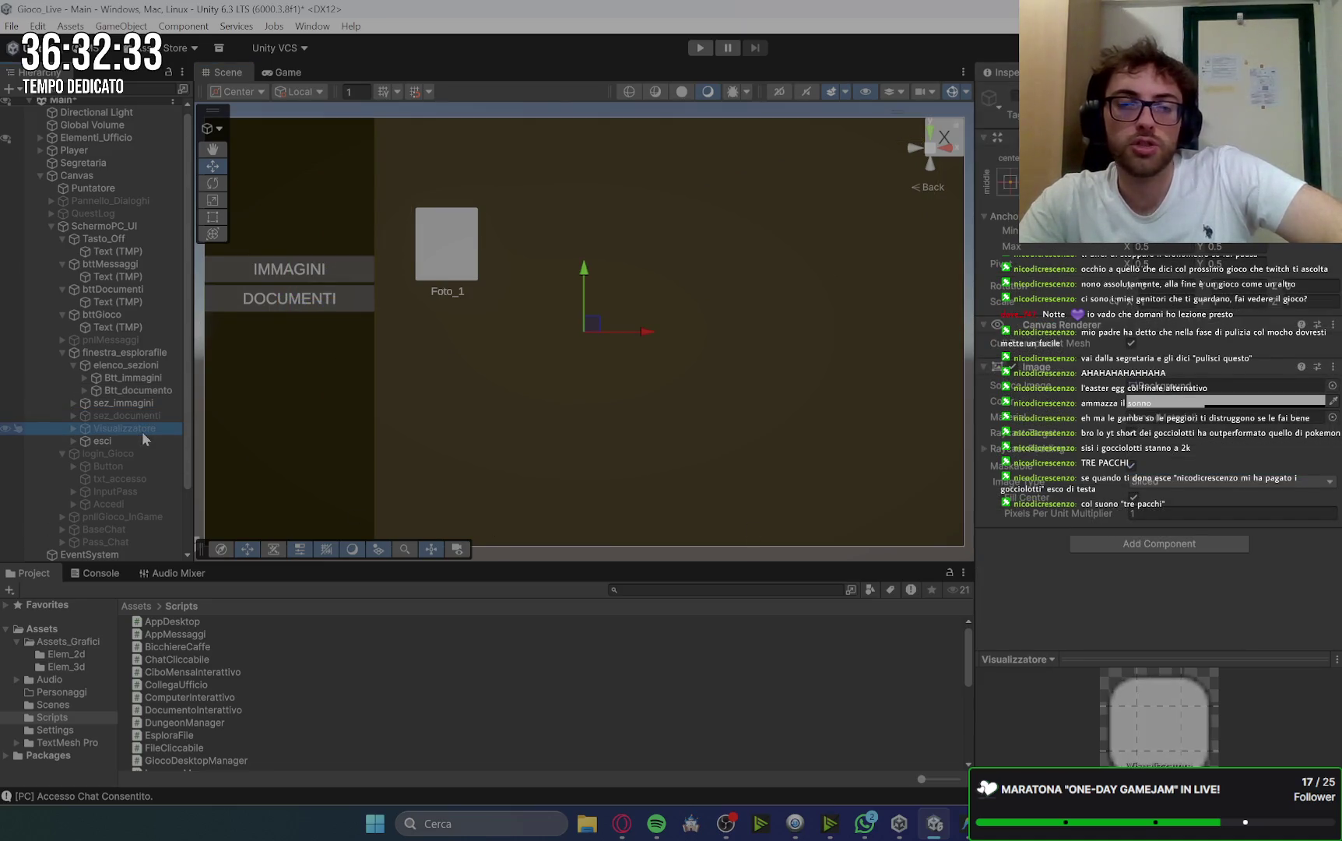
left_click(159, 417)
left_click(155, 428)
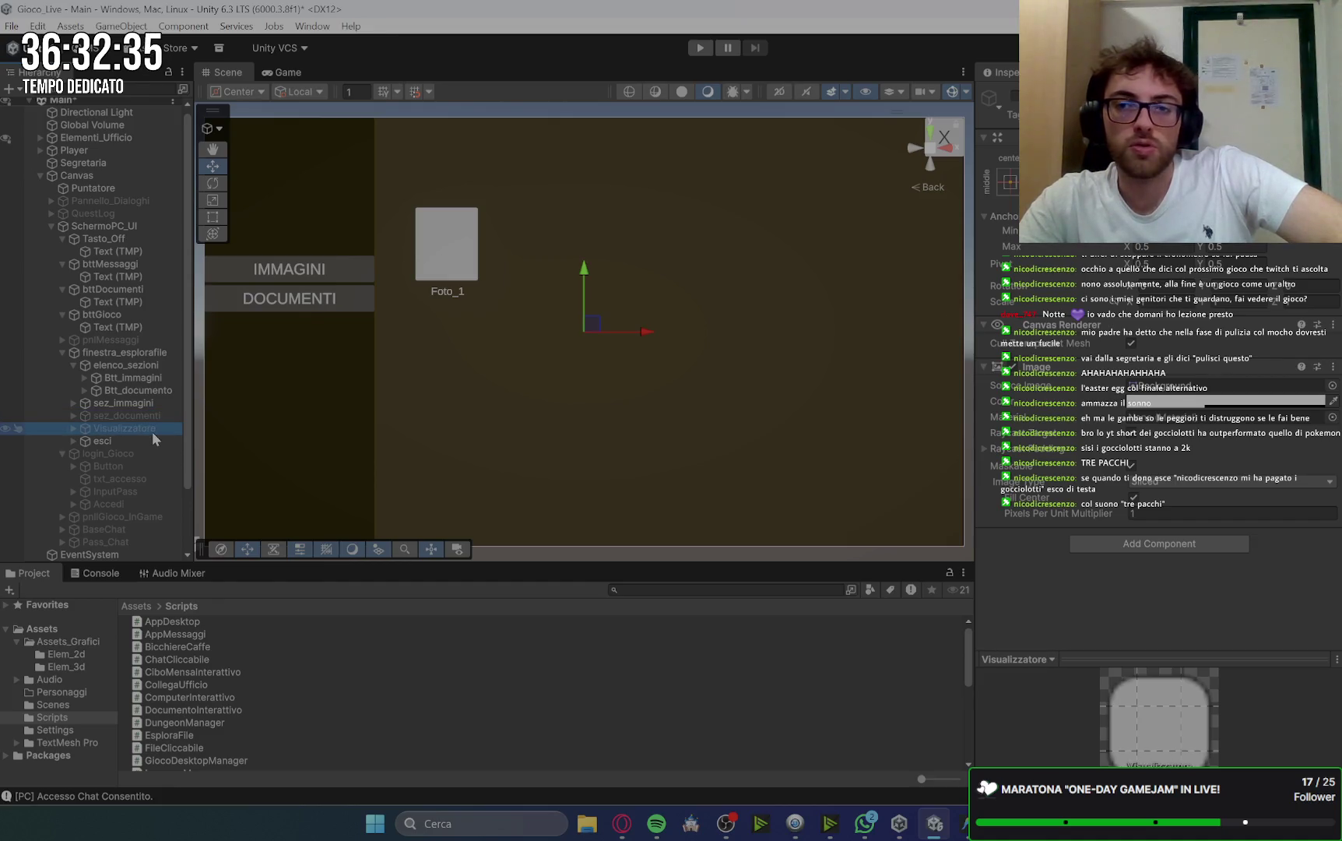
left_click(158, 418)
left_click(164, 404)
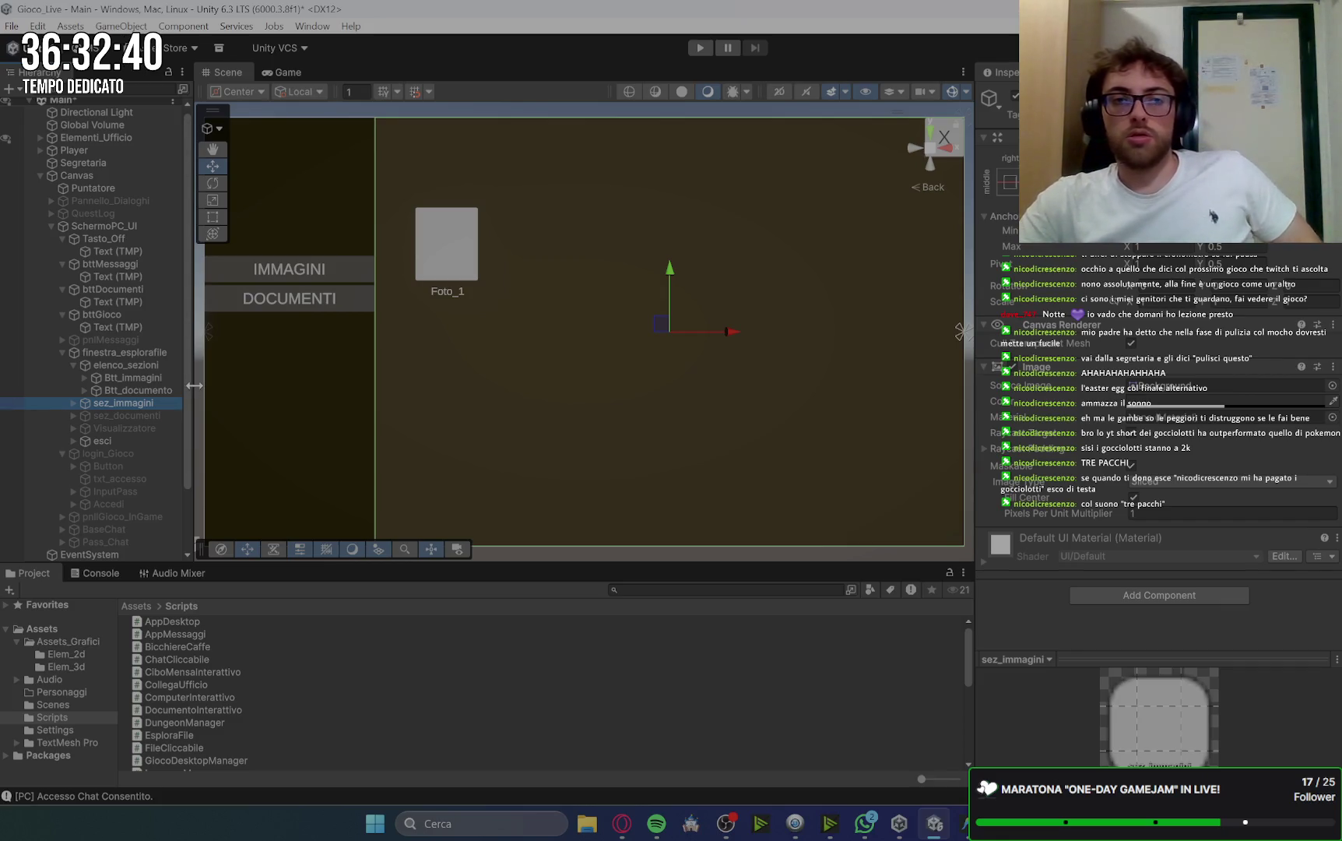
left_click(136, 378)
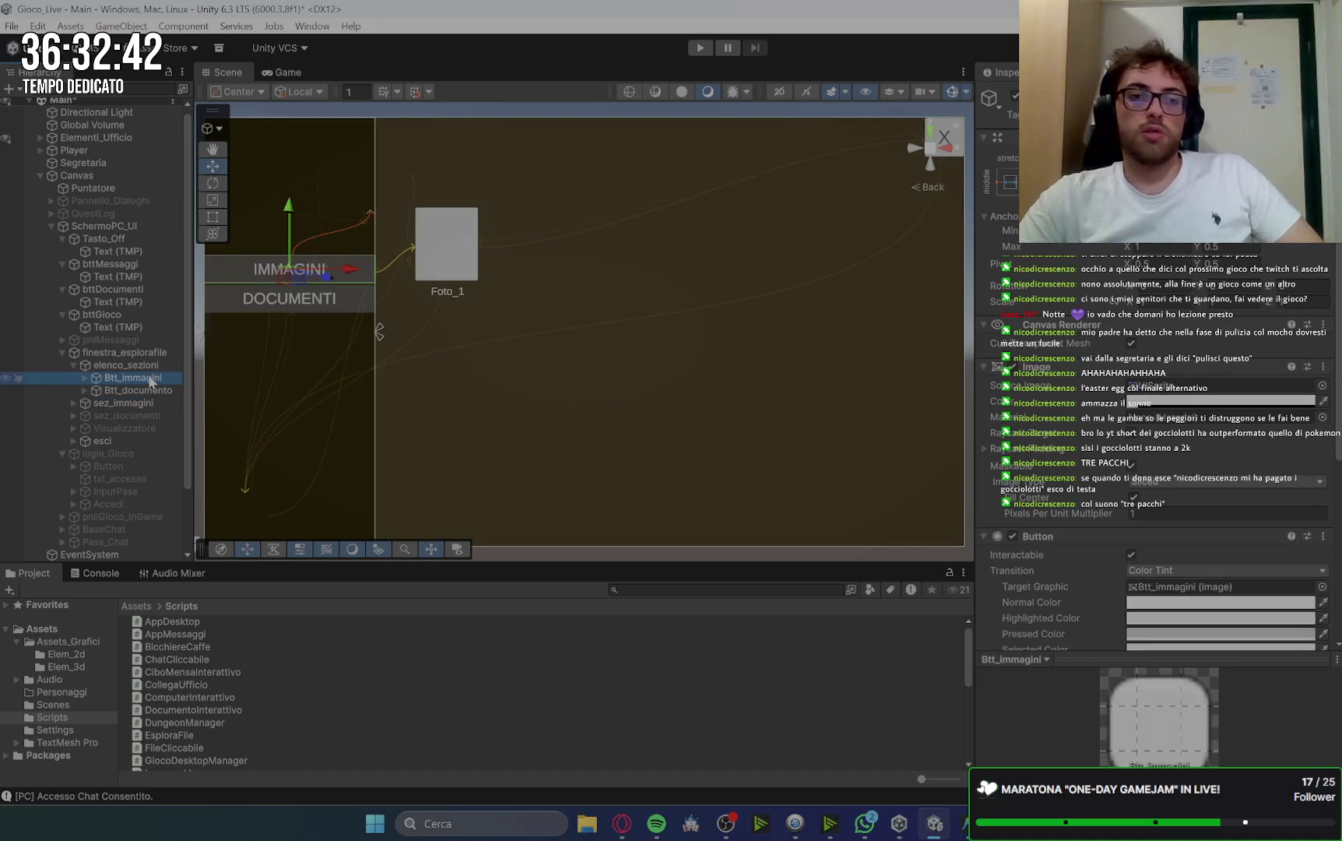
scroll(1086, 523, "down", 2)
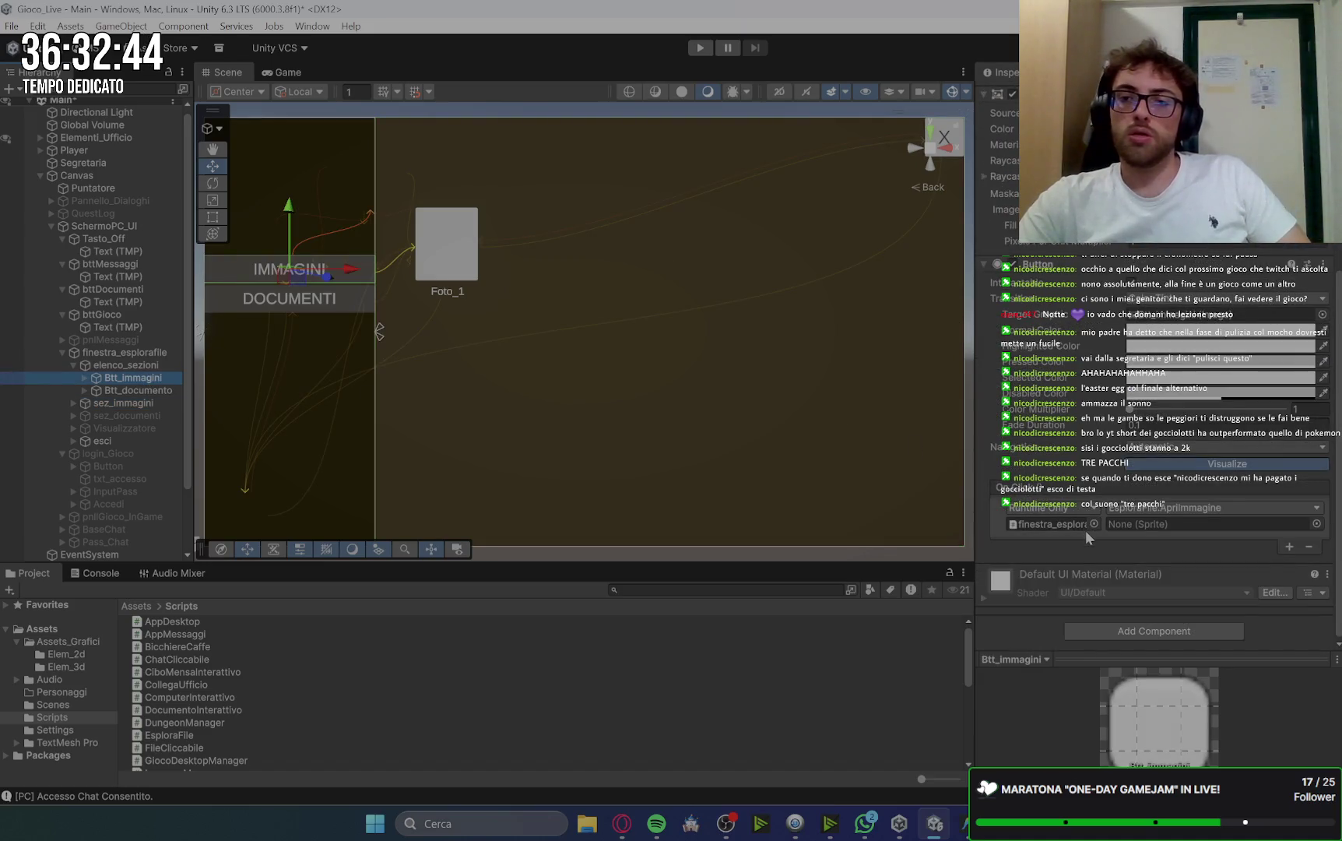
left_click(636, 813)
Scroll Gemini's '4. Setup in Unity (Collegare i Tasti)' steps down to the Password_Sistema.txt file creation.
scroll(889, 495, "down", 10)
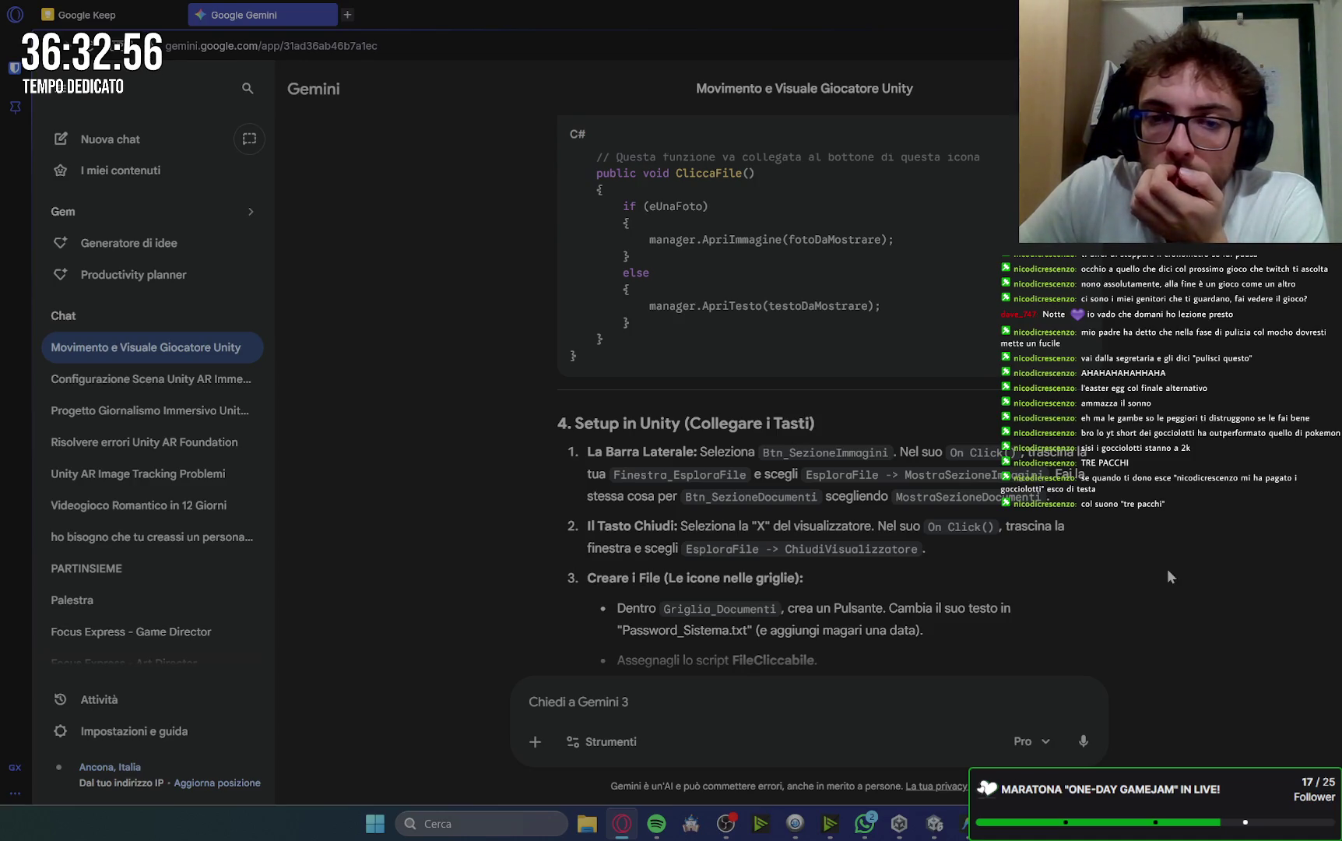
scroll(1166, 568, "down", 1)
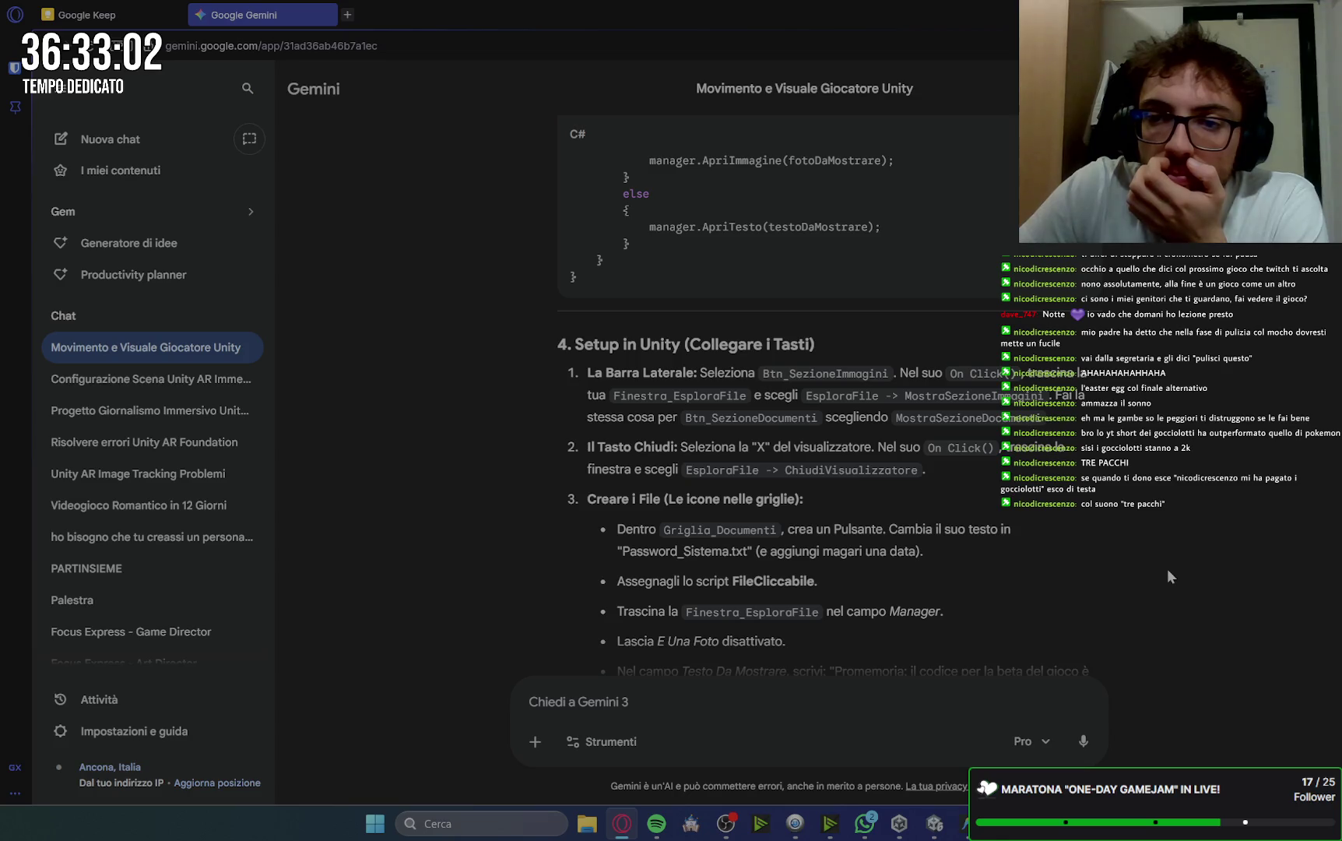
scroll(1167, 568, "down", 1)
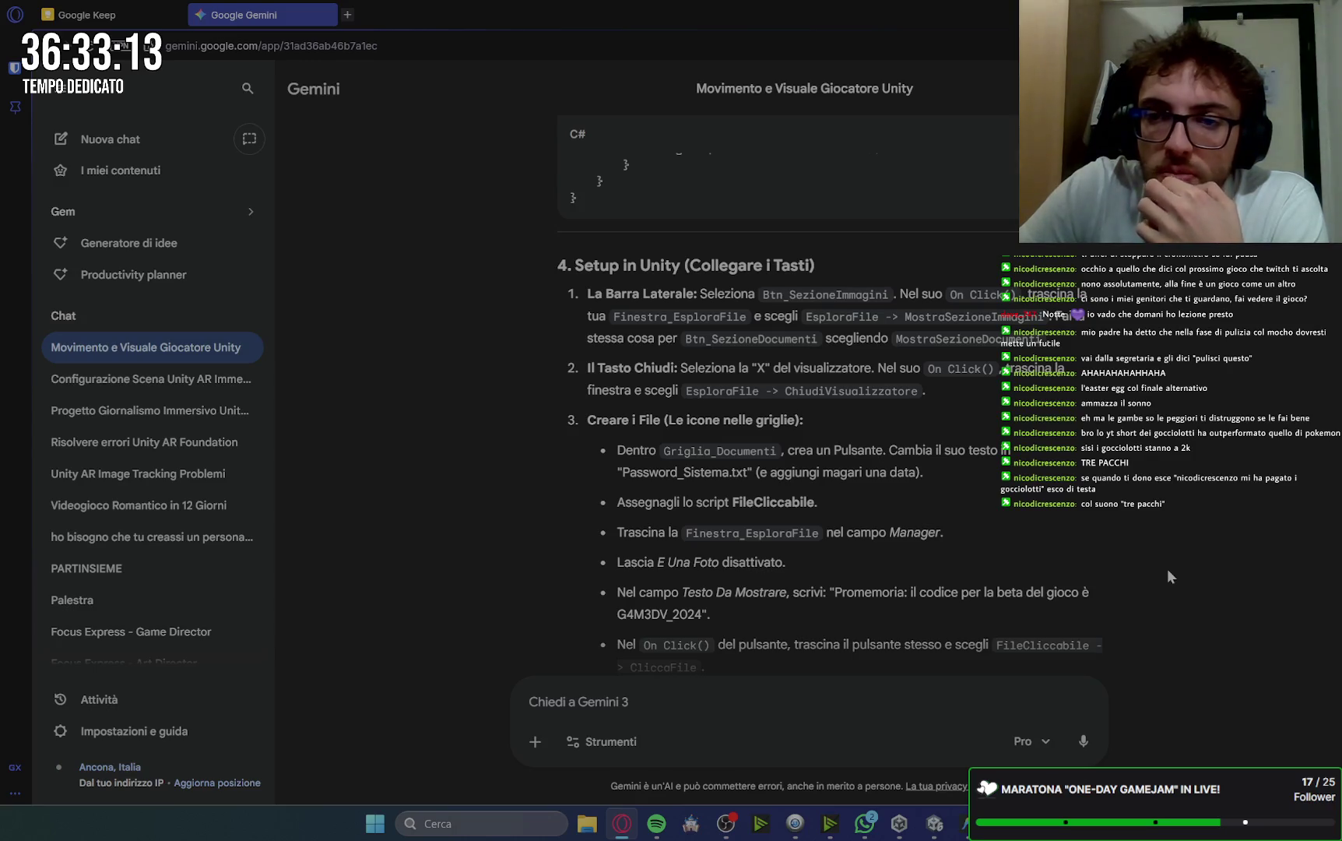
Set the IMMAGINI button's On Click to EsploraFile.MostraSezioneImmagini.
left_click(935, 825)
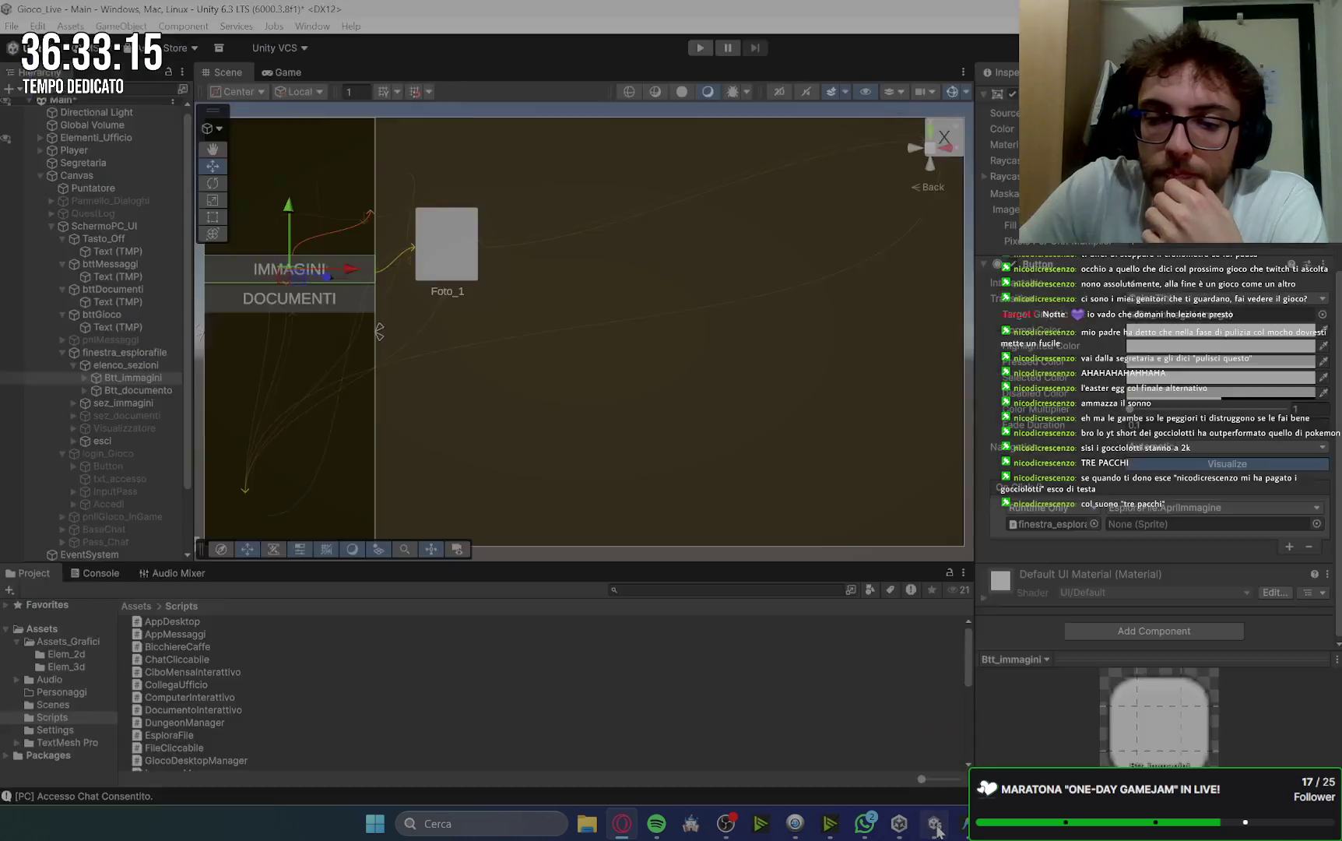
left_click(1216, 507)
mouse_move(1191, 643)
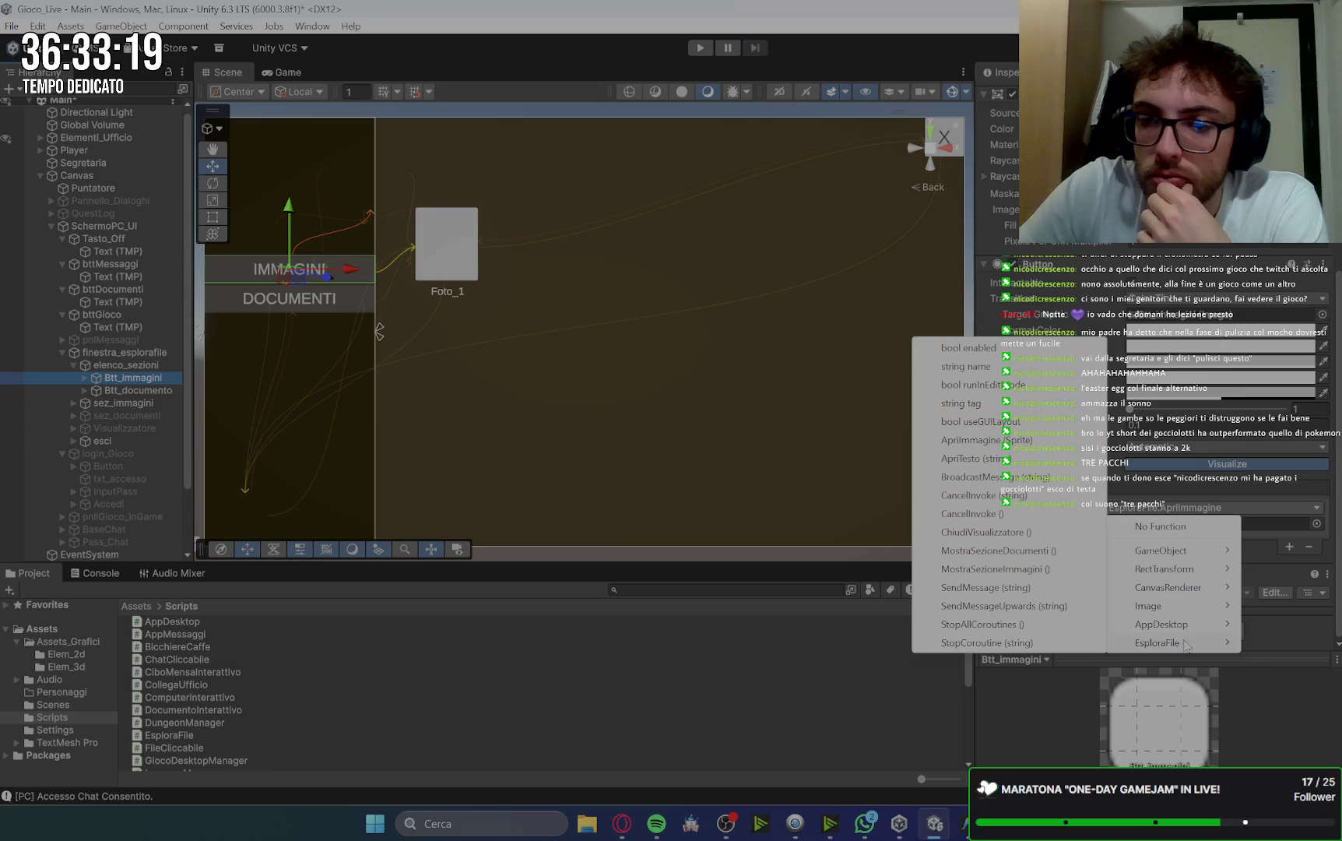
left_click(1045, 572)
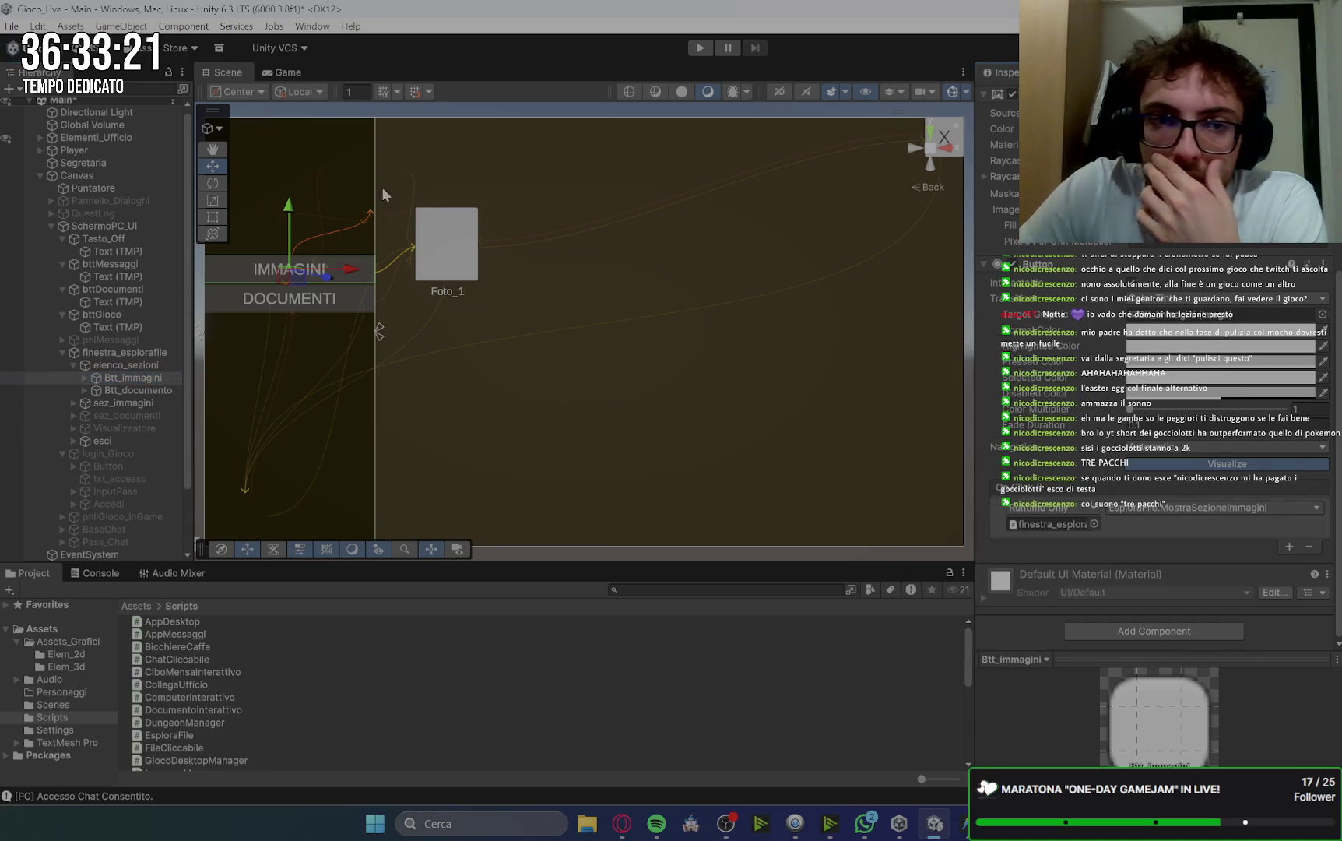
Change DOCUMENTI's On Click from ApriTesto to EsploraFile.MostraSezioneDocumenti.
left_click(232, 302)
left_click(1195, 514)
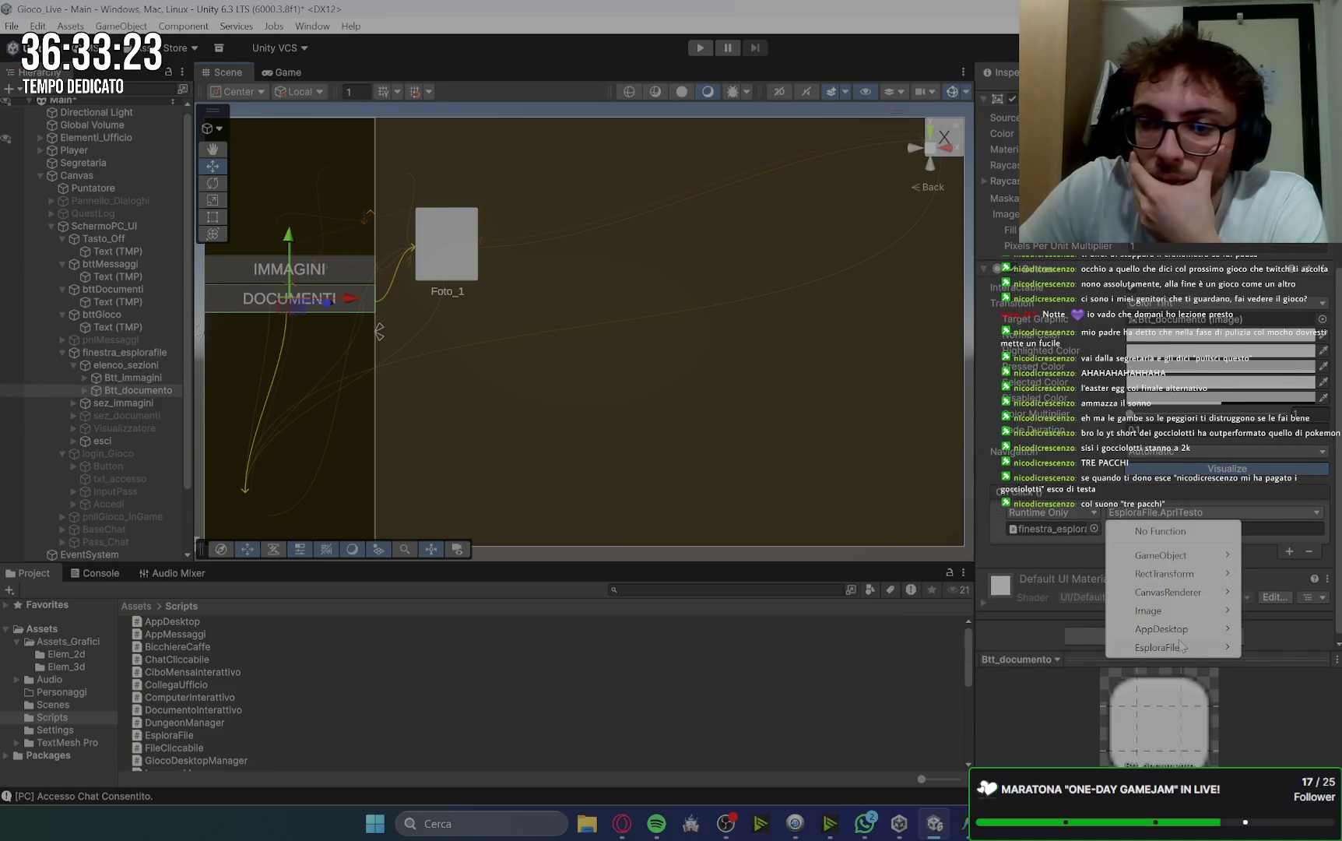
mouse_move(1180, 648)
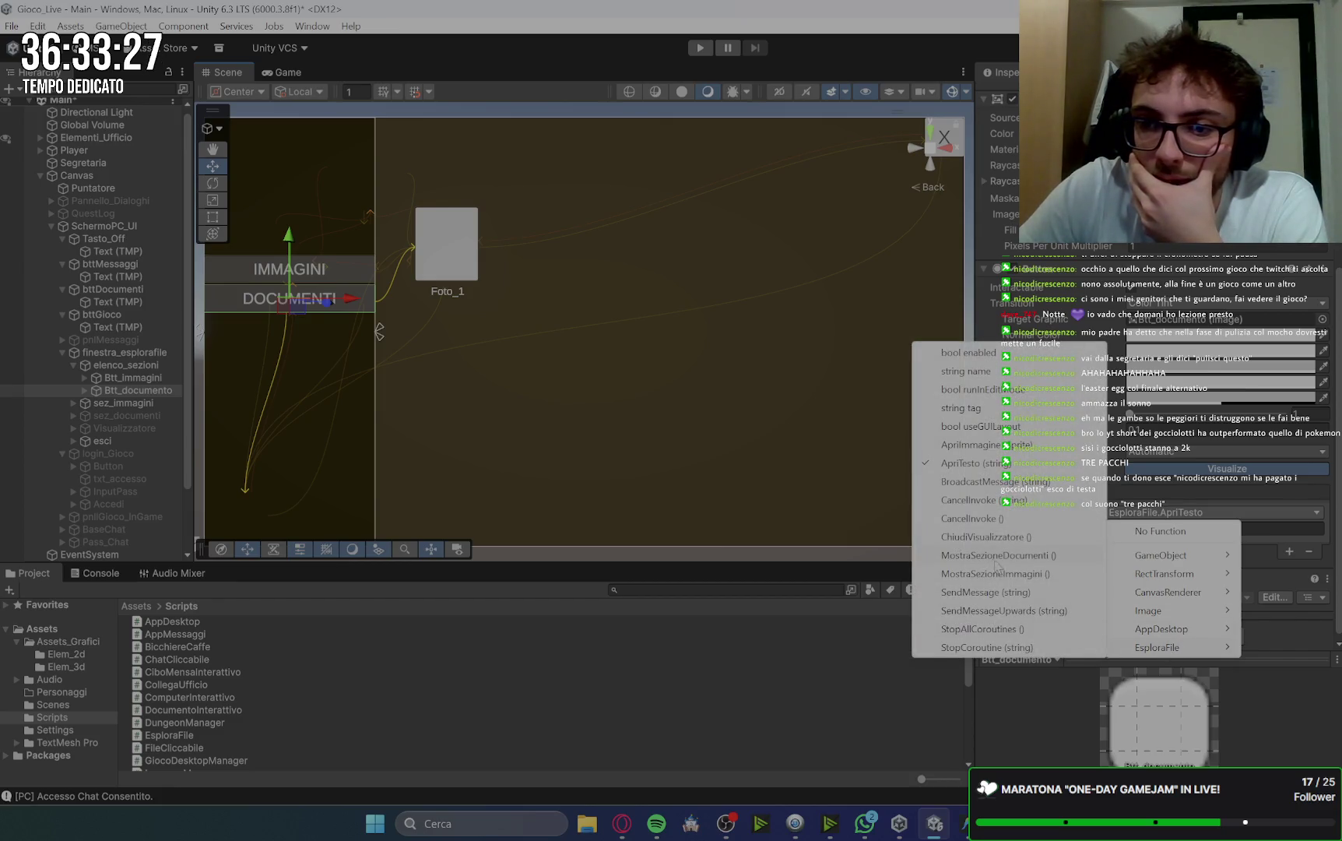
left_click(1035, 554)
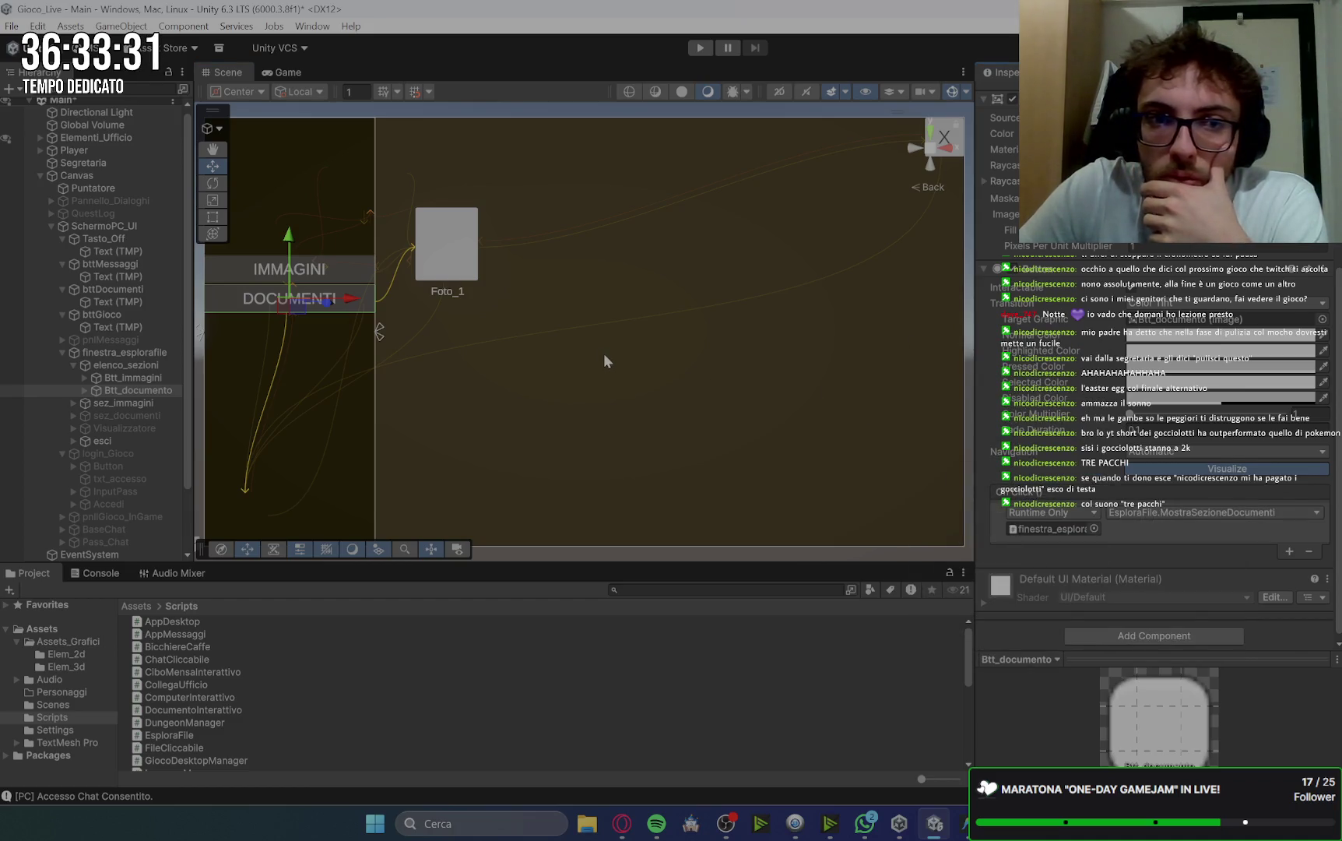
left_click(231, 274)
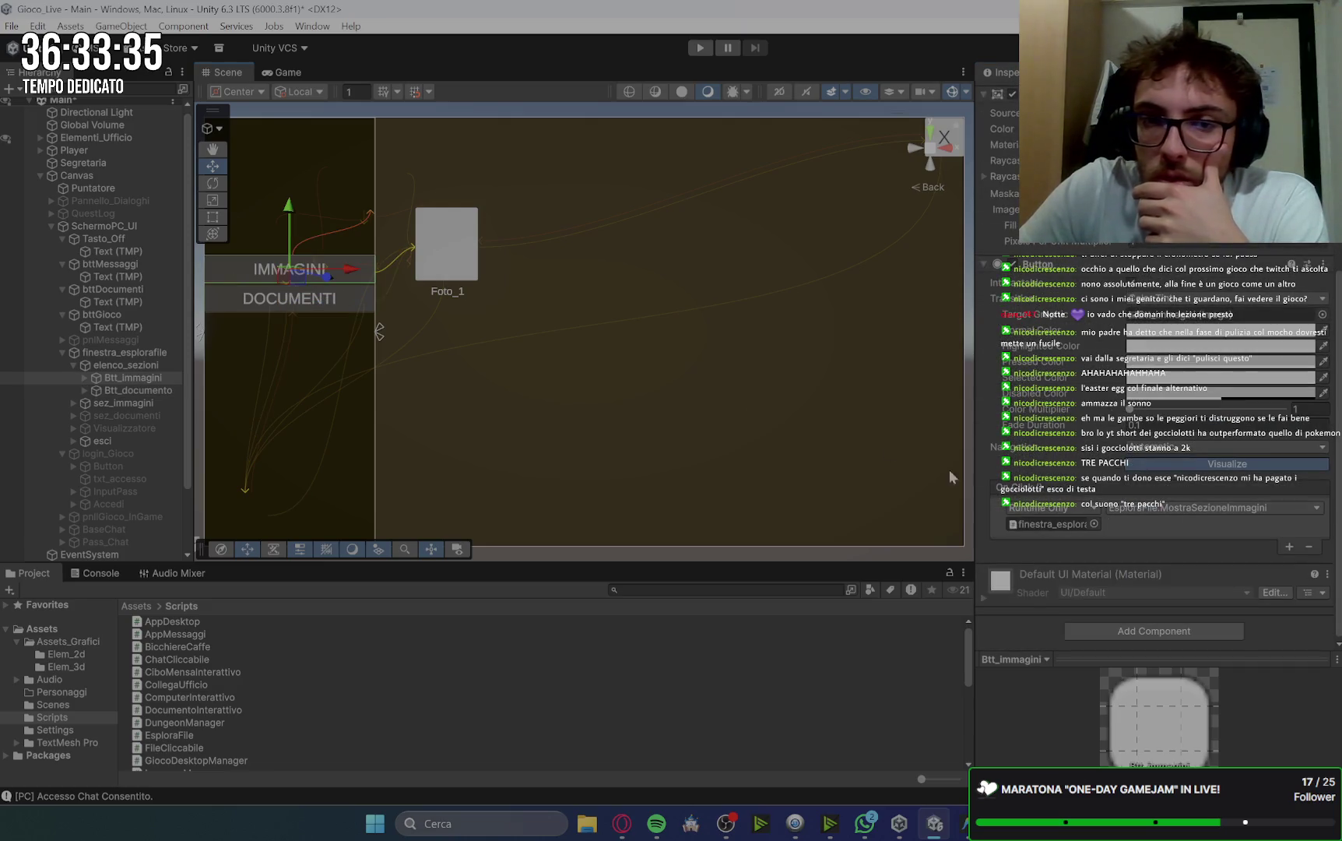
left_click(458, 250)
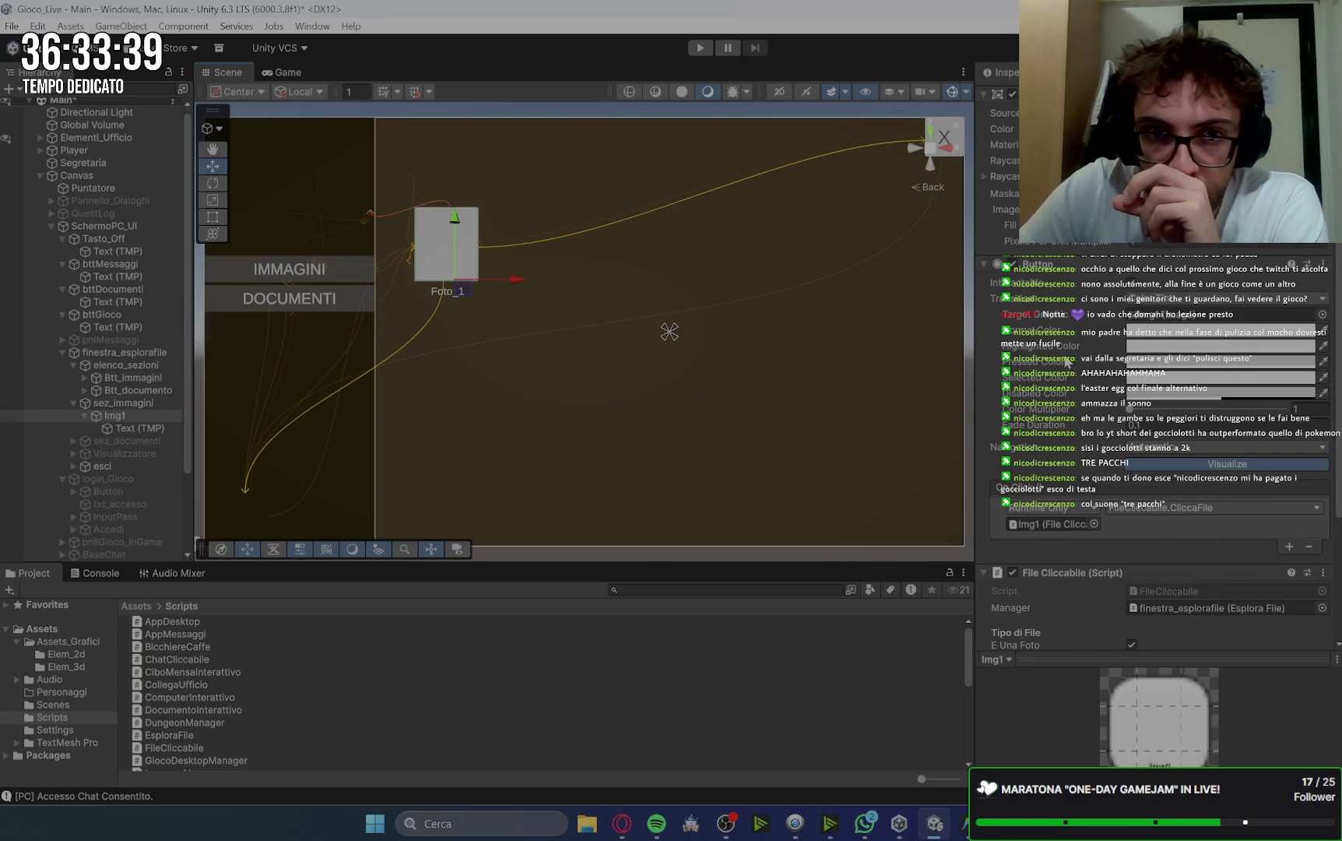
Hide the images section and show the Documenti section with its Password_gioco file.
scroll(1086, 605, "down", 3)
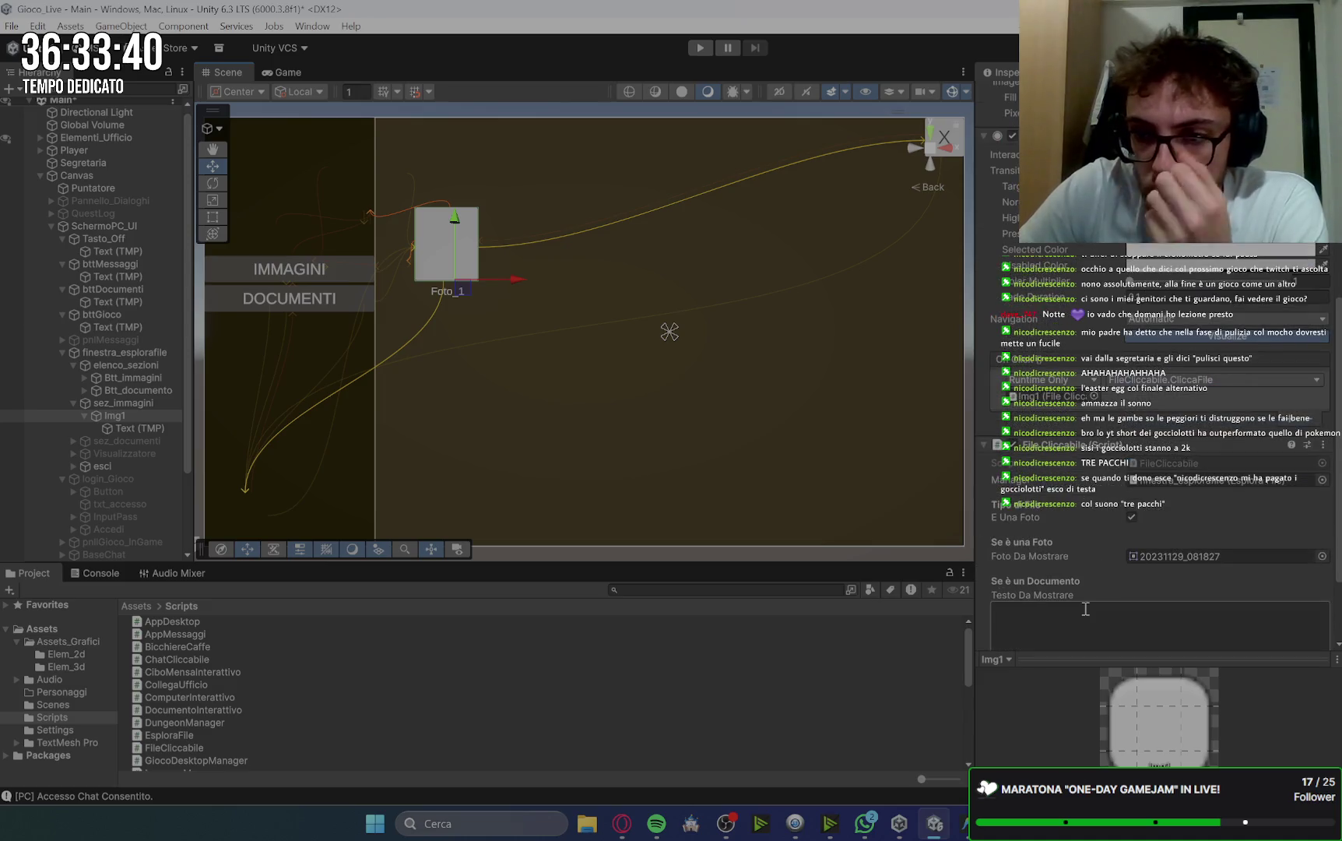
scroll(1083, 577, "down", 2)
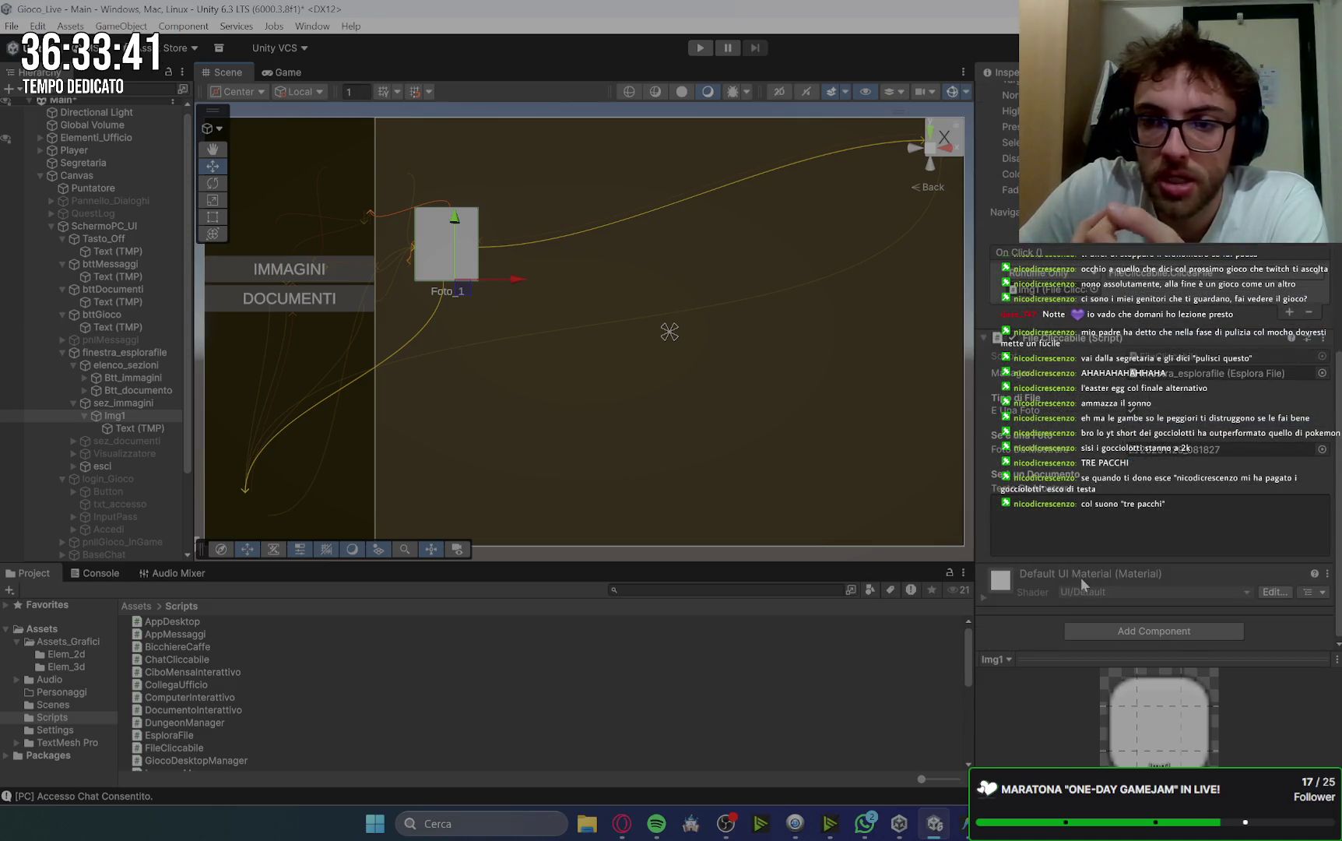
left_click(277, 304)
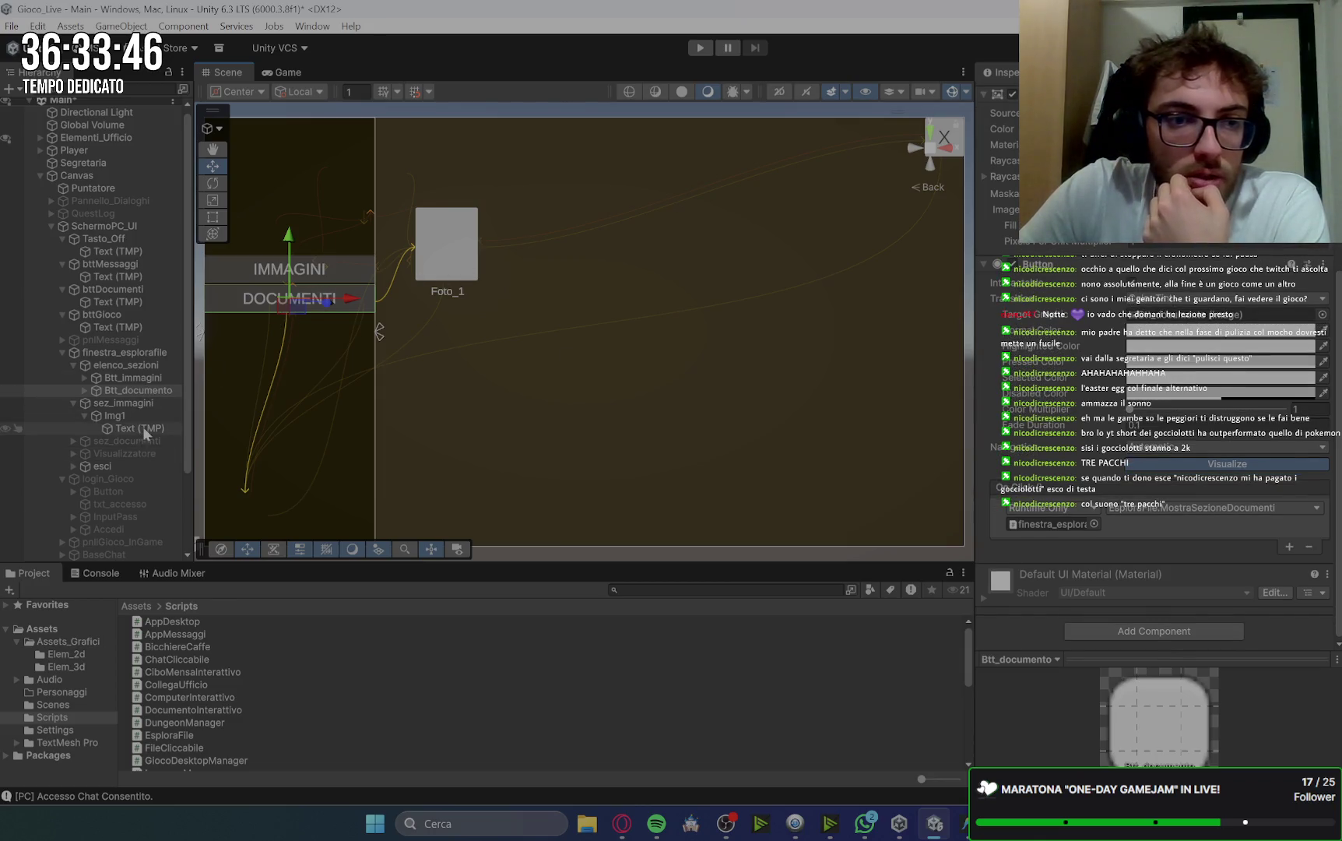
left_click(140, 404)
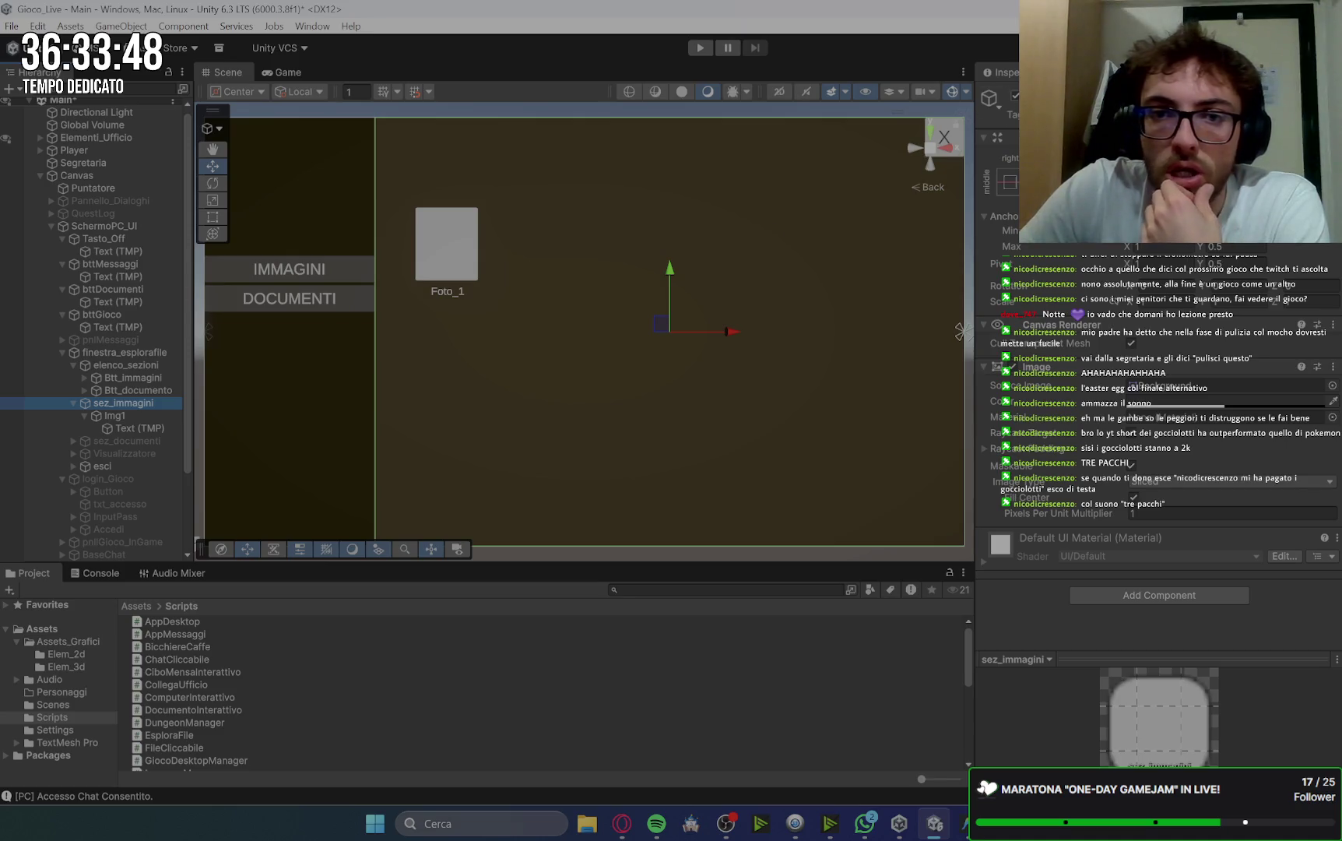
left_click(1015, 95)
left_click(72, 402)
left_click(123, 415)
left_click(1014, 95)
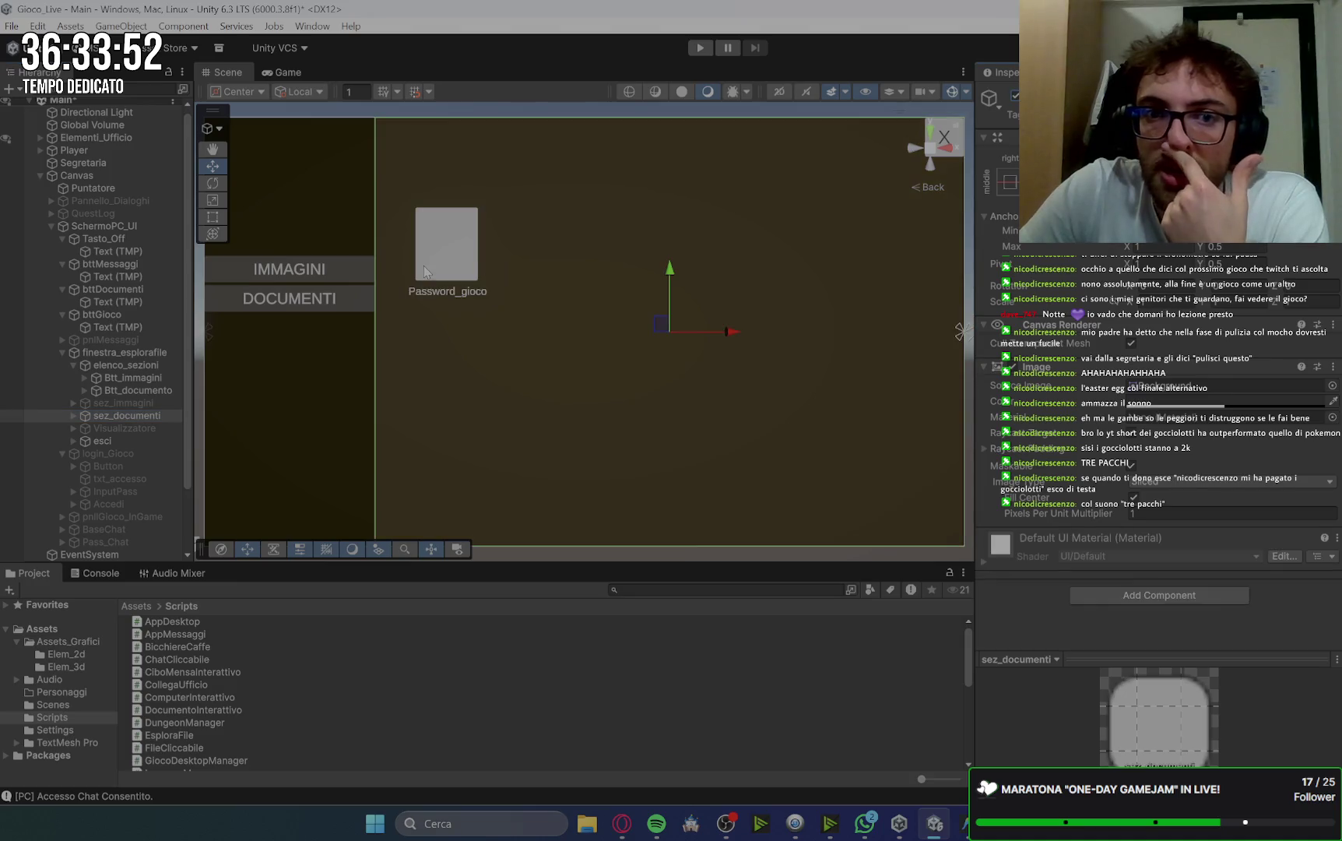
Check the Password_gioco (Doc1) icon's On Click settings, then reselect sez_documenti.
left_click(425, 271)
scroll(1157, 424, "down", 10)
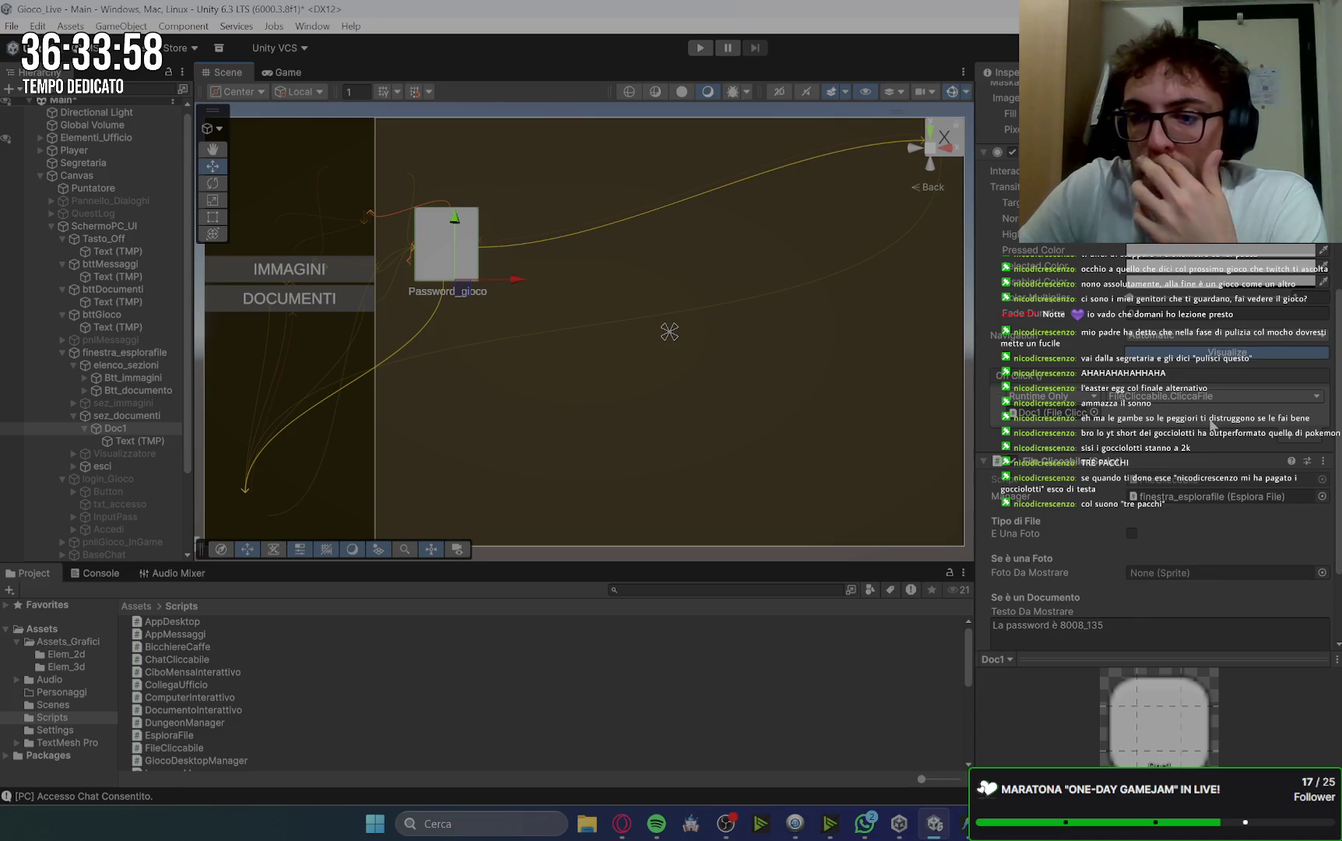
scroll(1059, 502, "down", 2)
scroll(1226, 410, "up", 2)
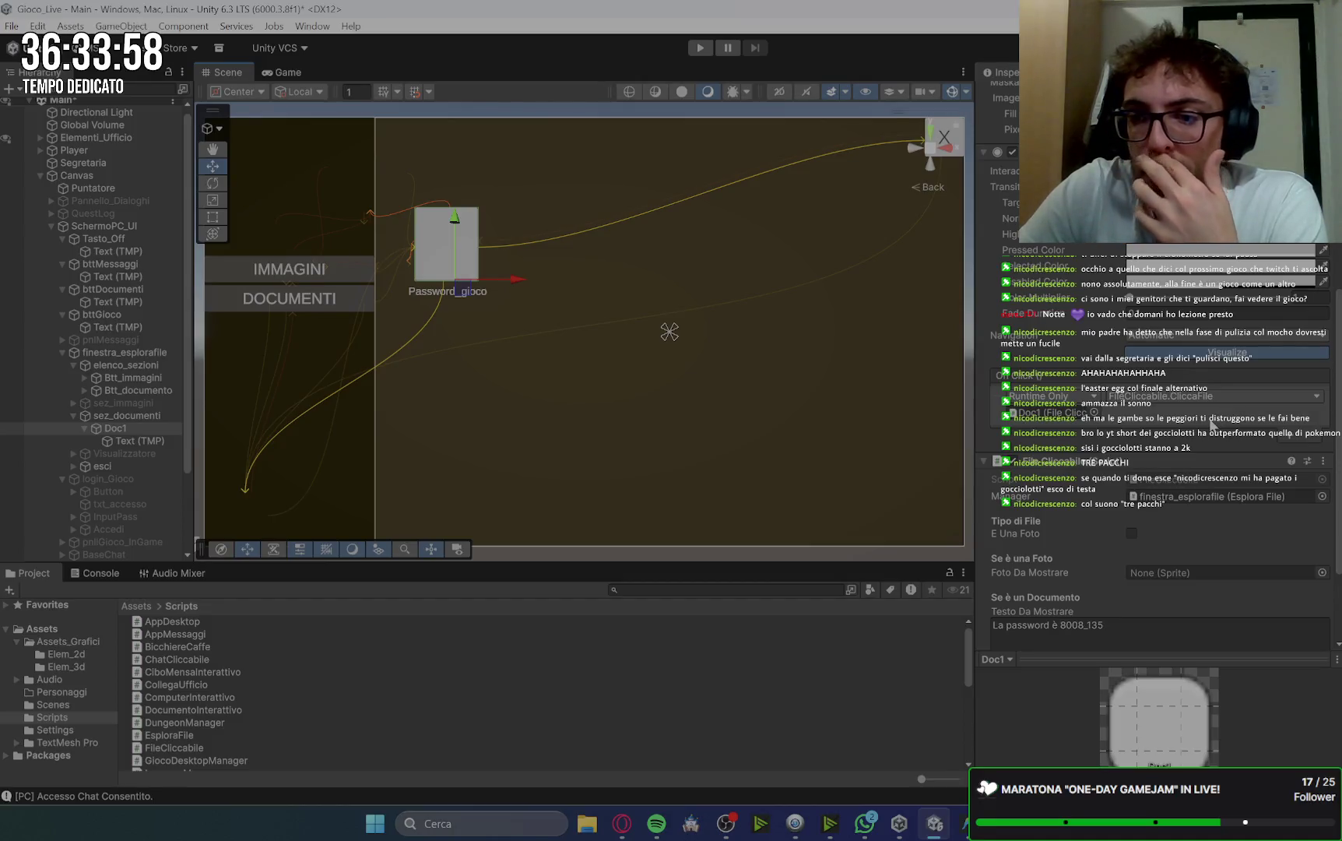
scroll(1058, 502, "down", 2)
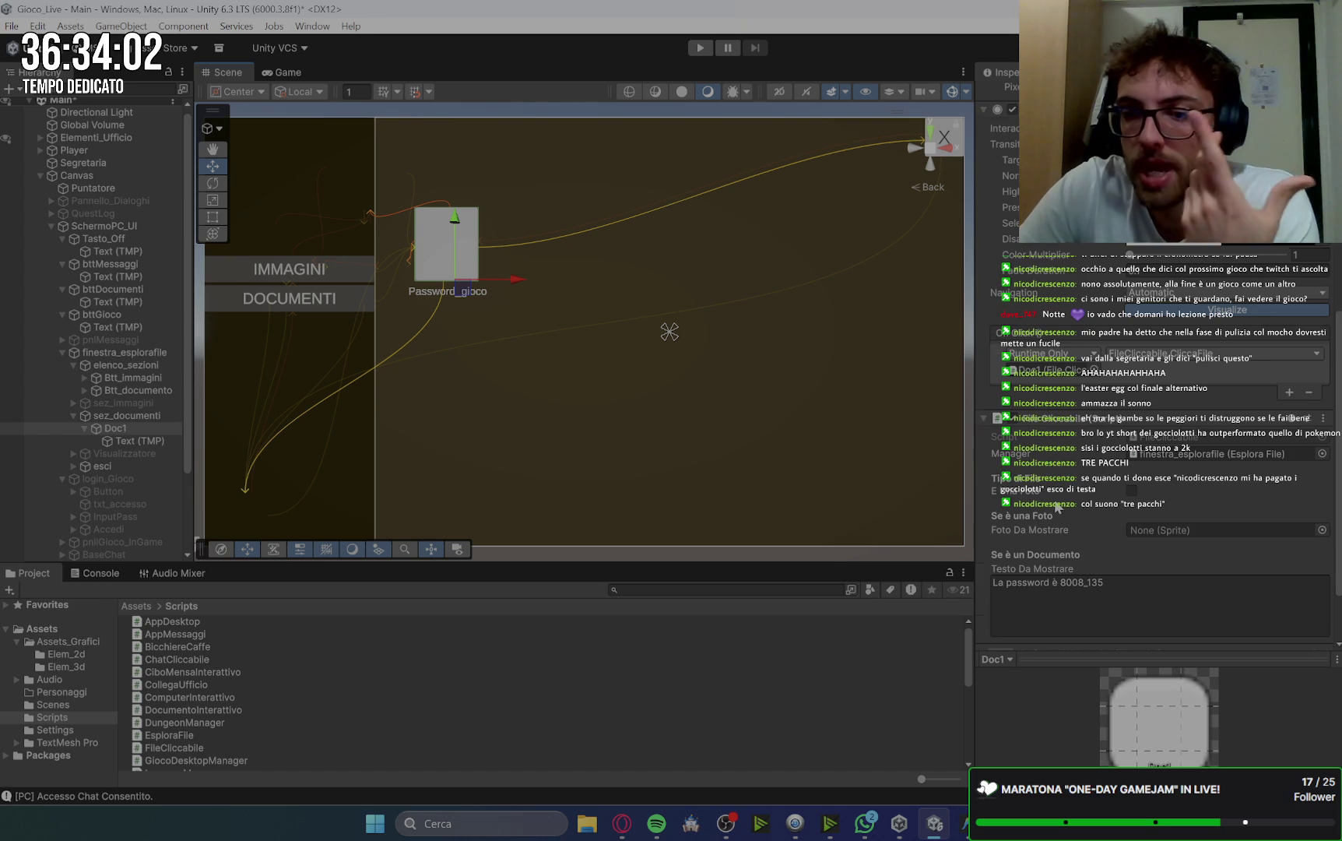
scroll(1056, 506, "down", 2)
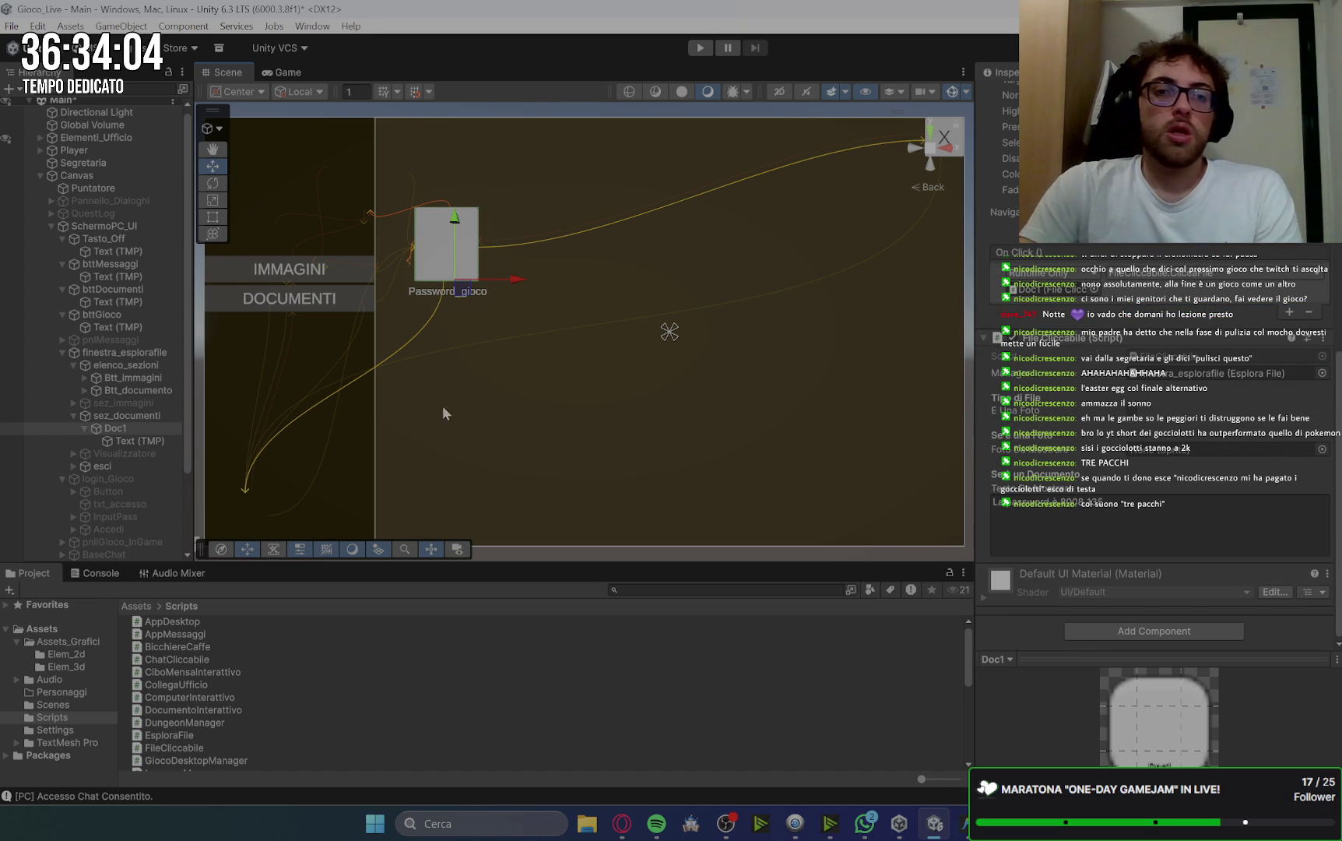
left_click(127, 415)
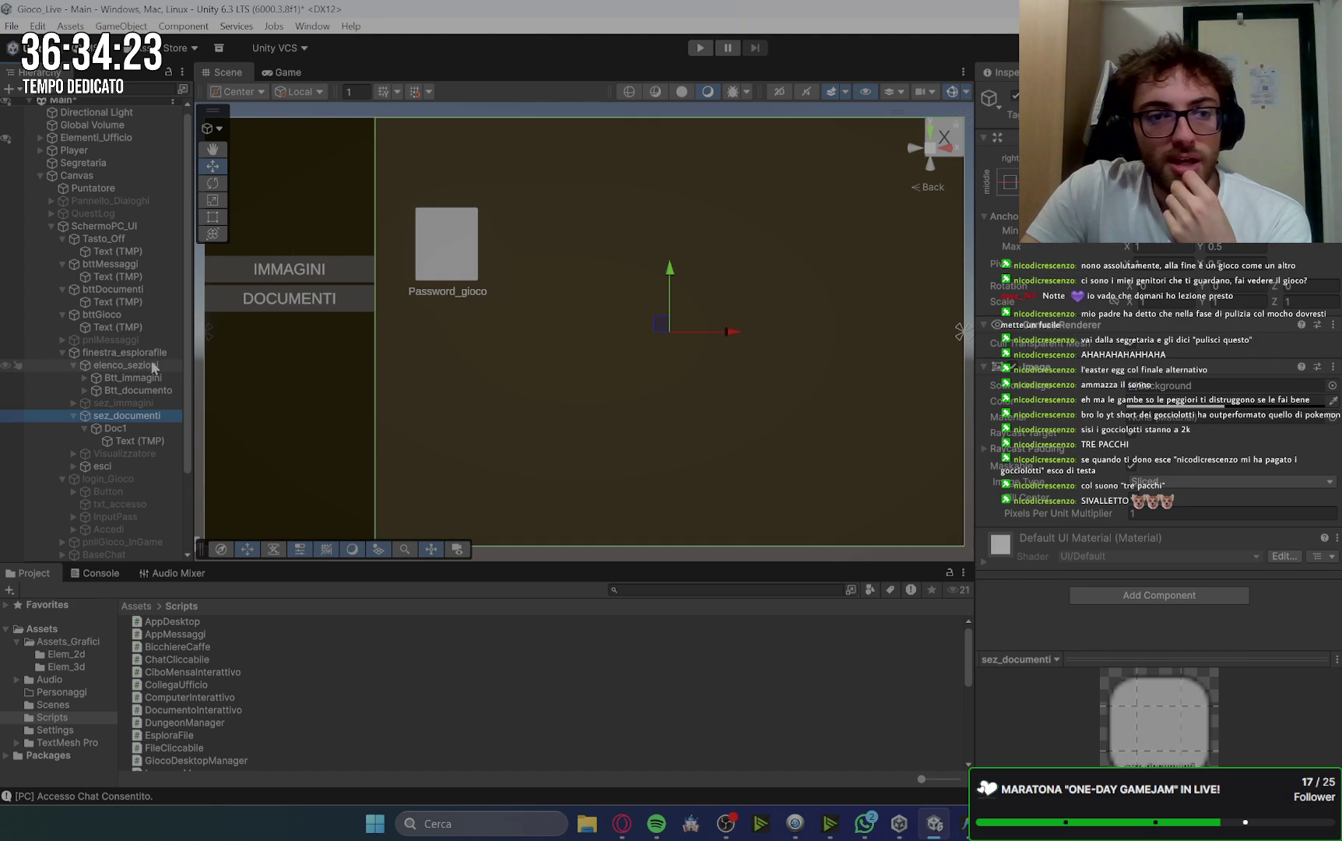
Deactivate finestra_esplorafile and SchermoPC_UI, collapse Canvas, and bring Opera back to the front.
left_click(147, 366)
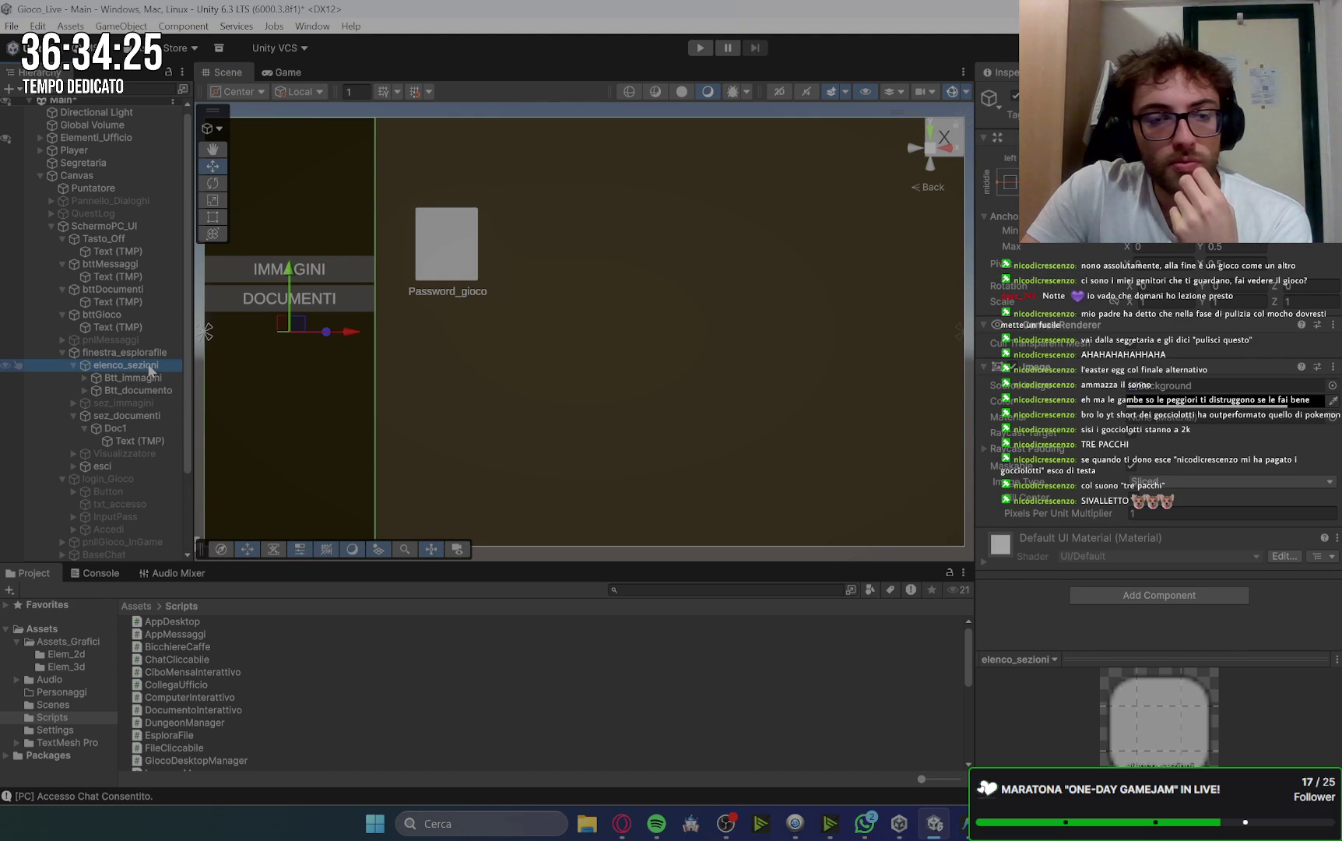
left_click(124, 353)
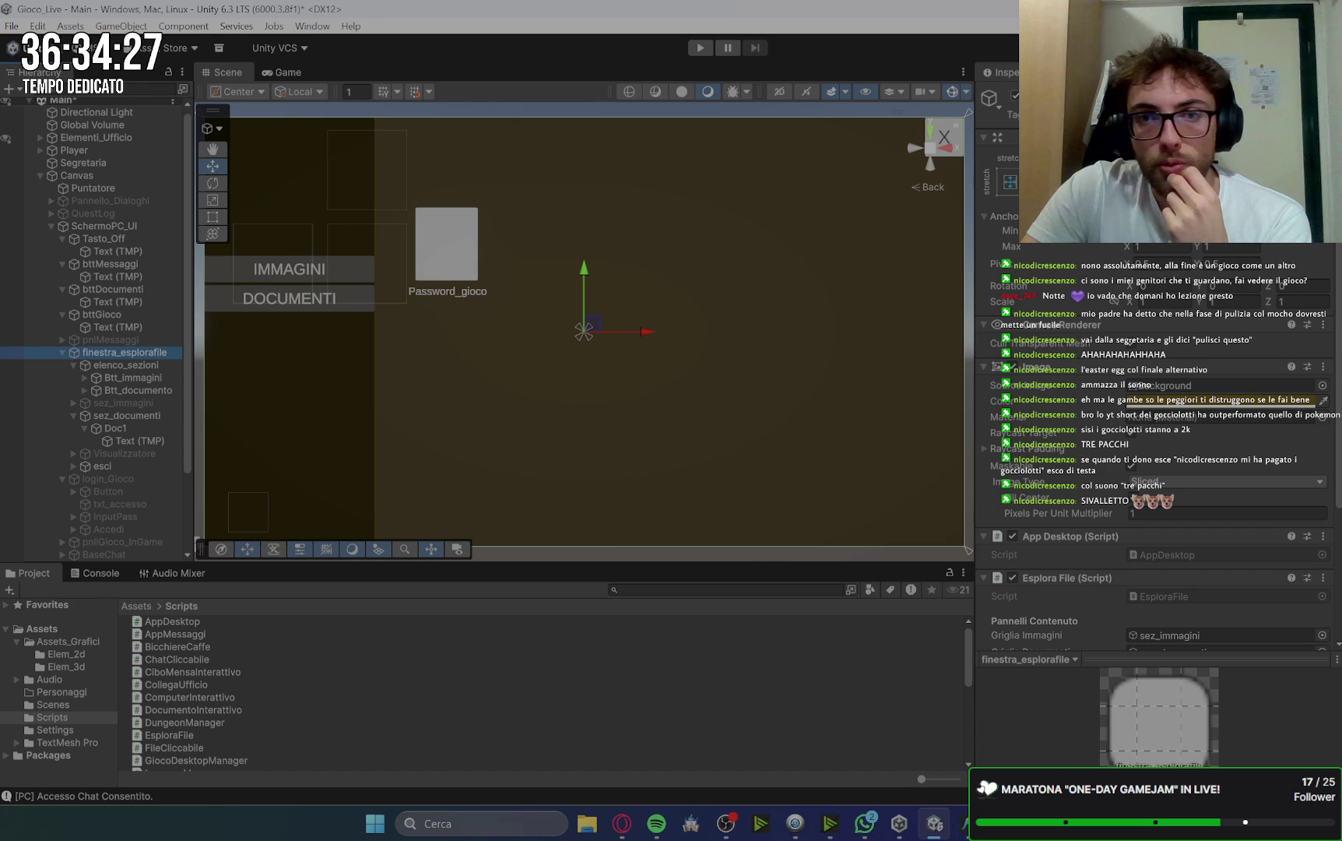
key("alt+shift+a")
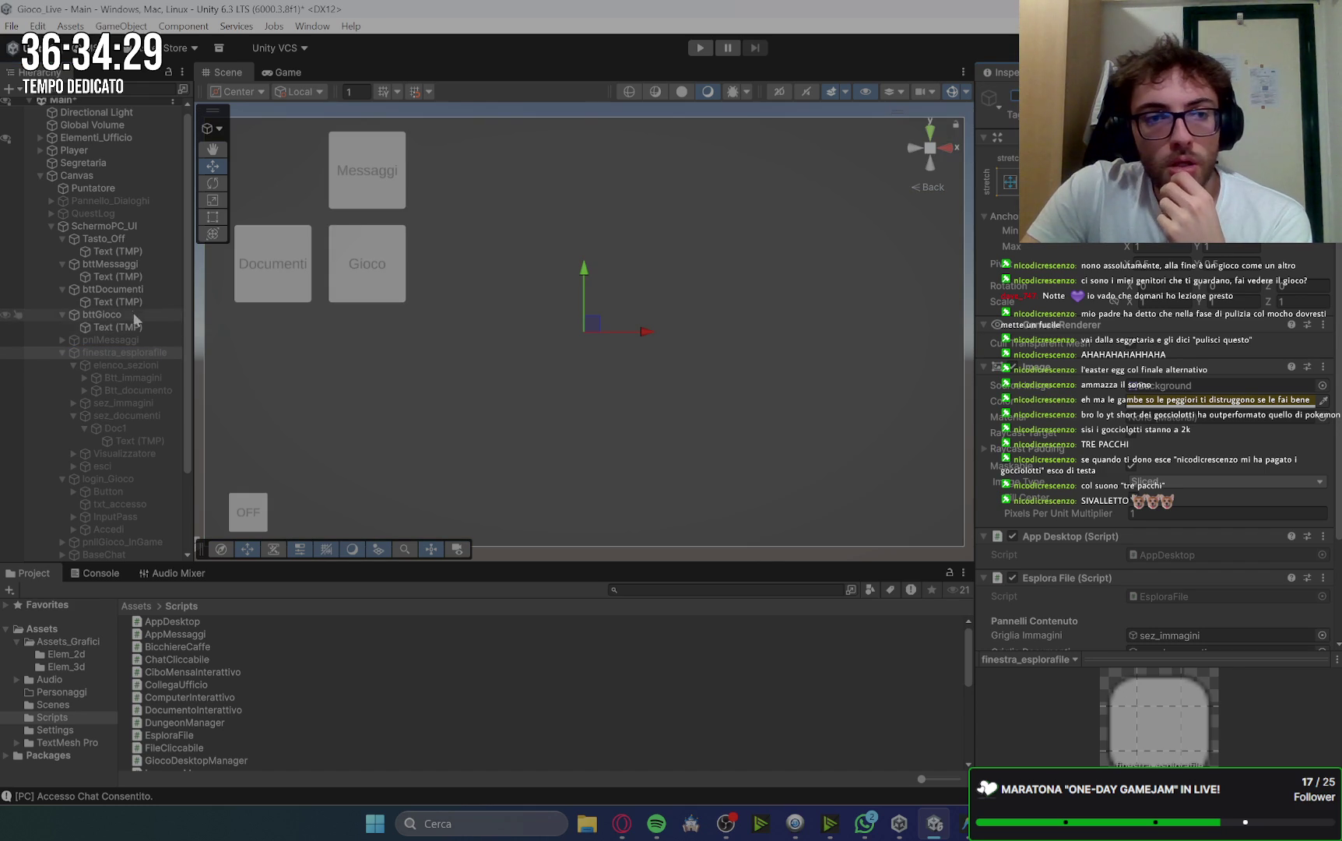
left_click(113, 226)
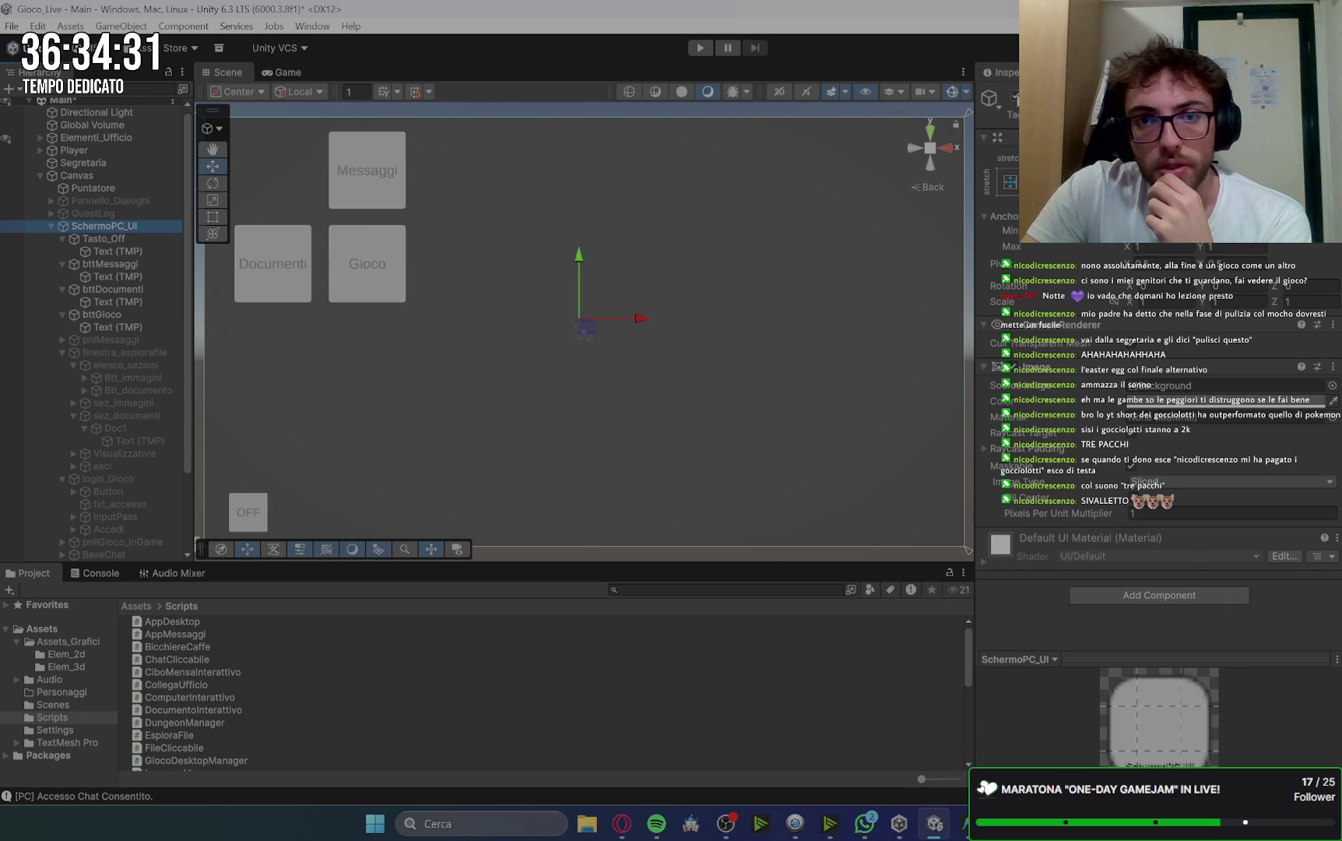
key("alt+shift+a")
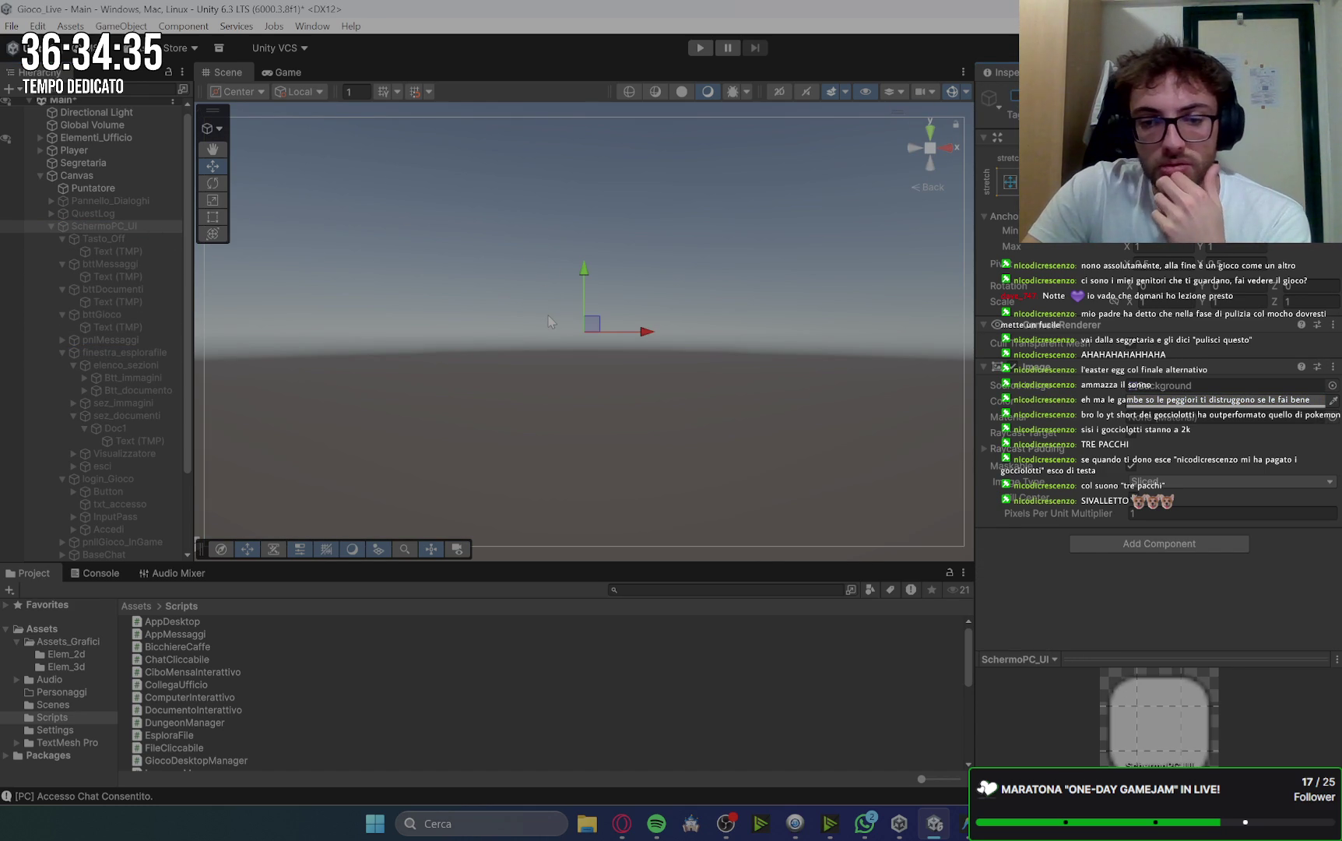
left_click(41, 175)
left_click(623, 821)
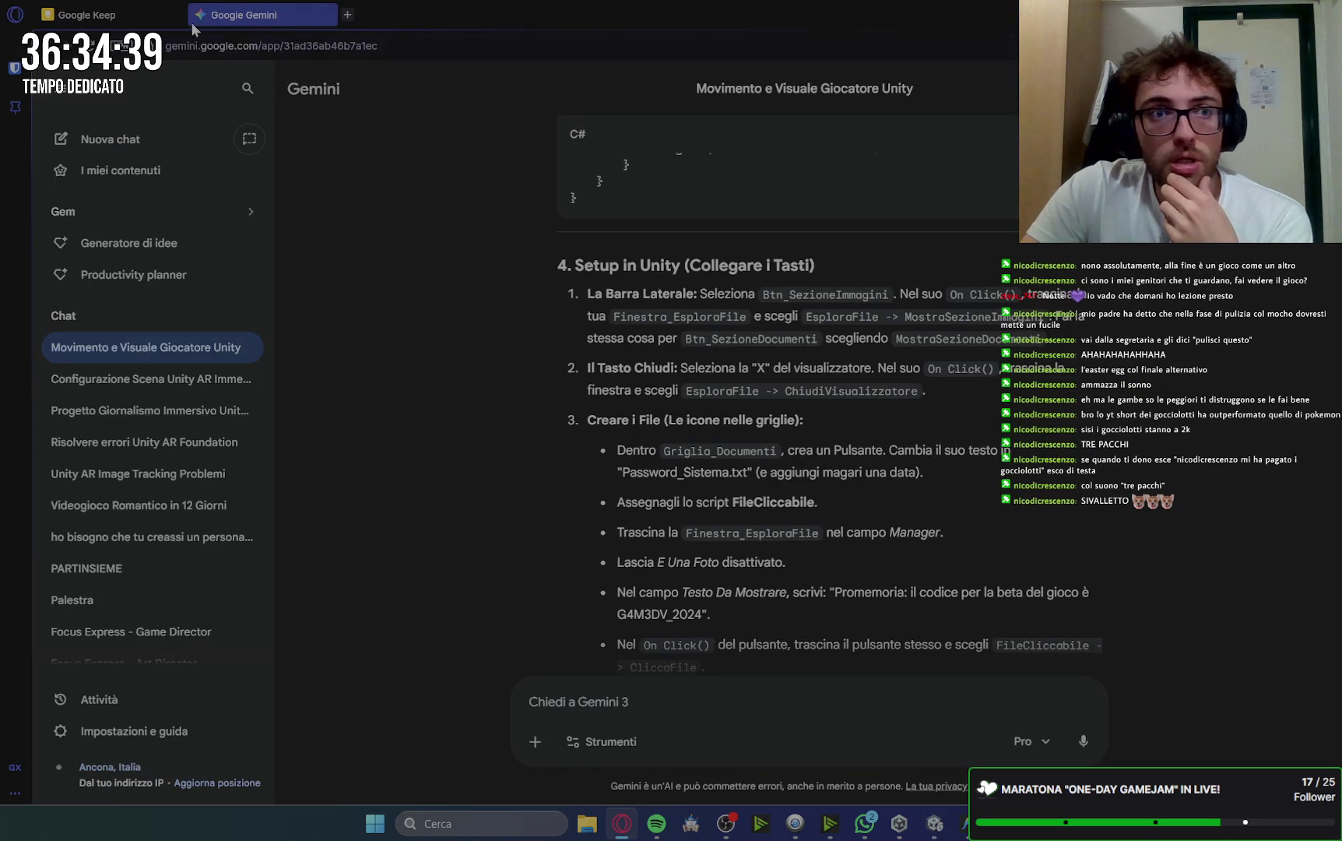
Tick the images, documents and messaging items in Quest indaga nell'ufficio, then open DA SISTEMARE.
left_click(116, 15)
left_click(478, 153)
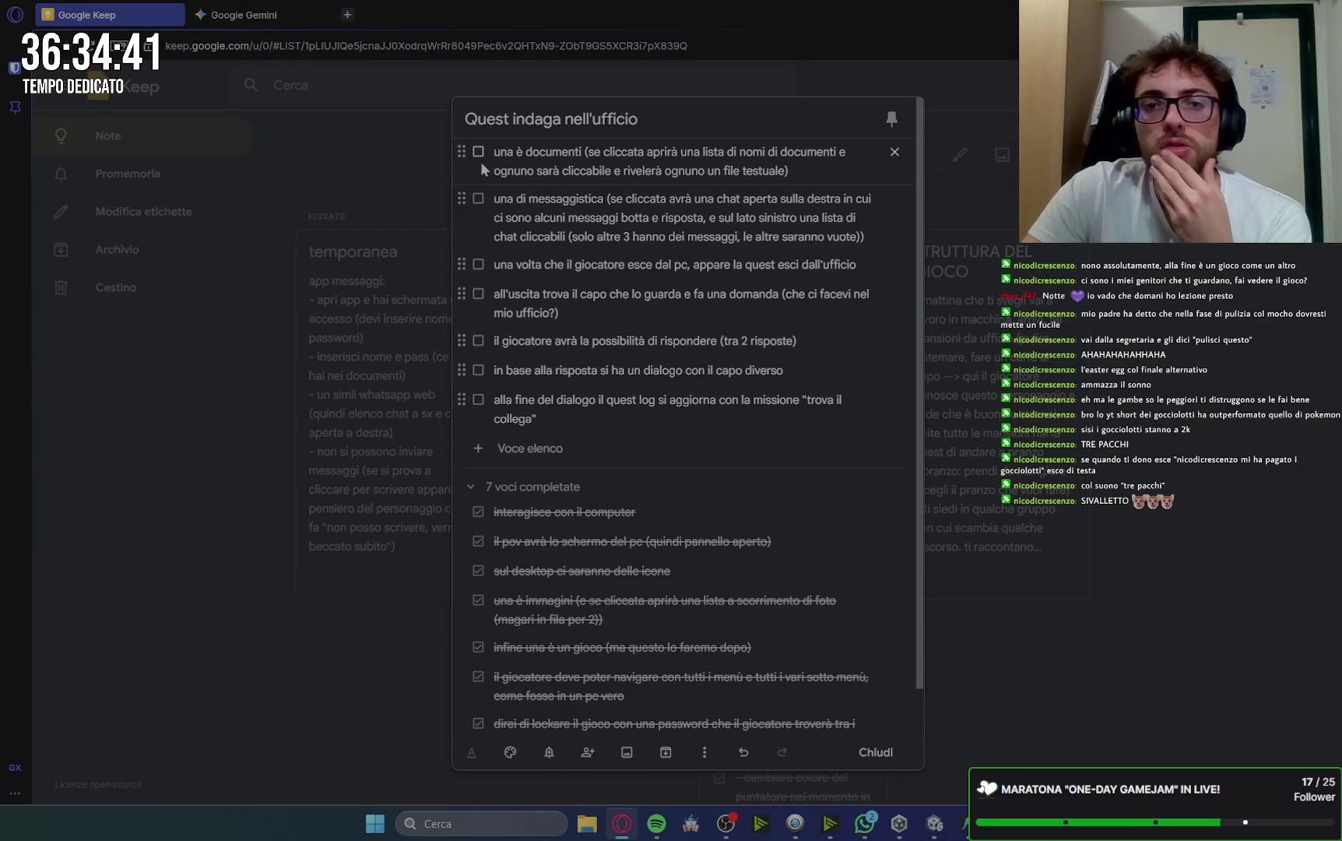
left_click(478, 152)
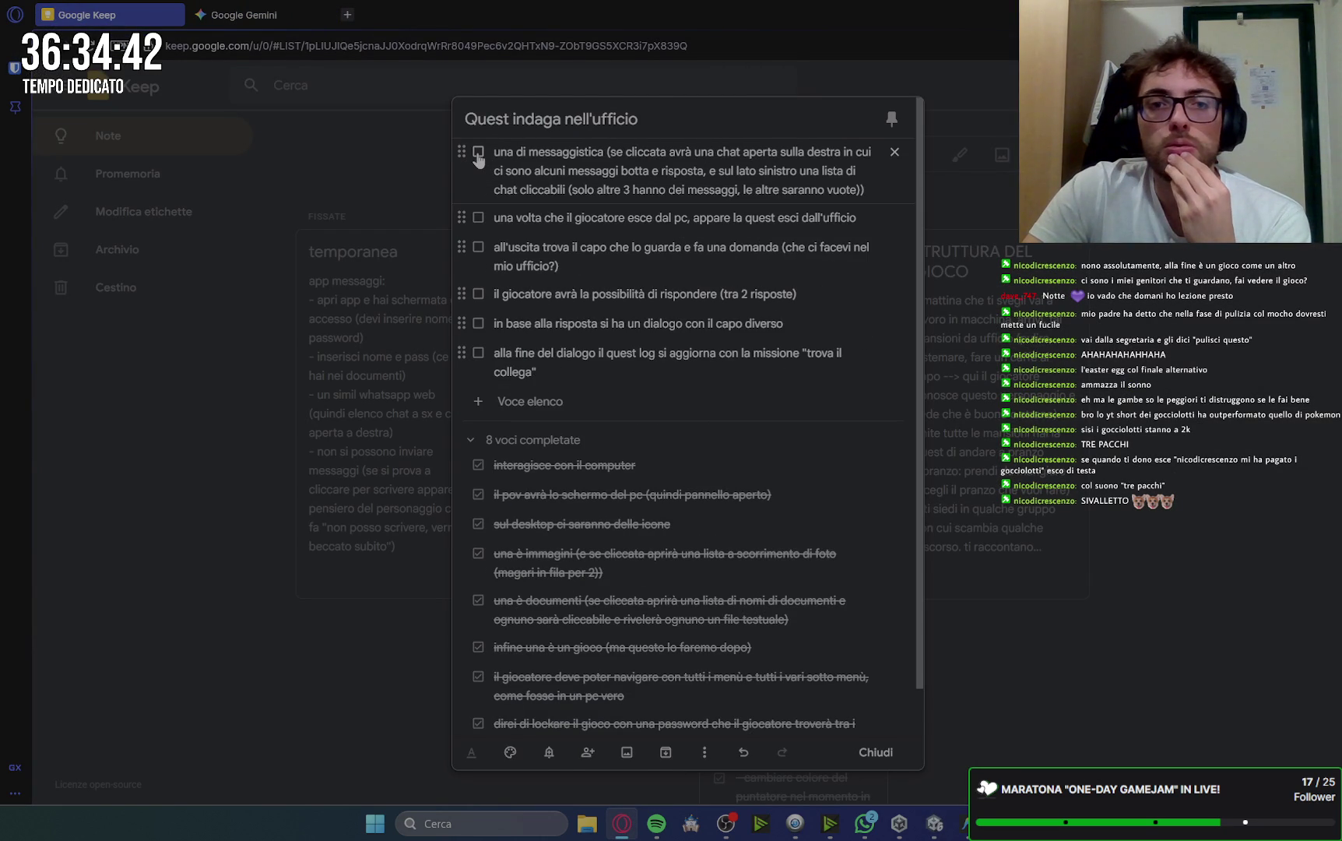
left_click(478, 153)
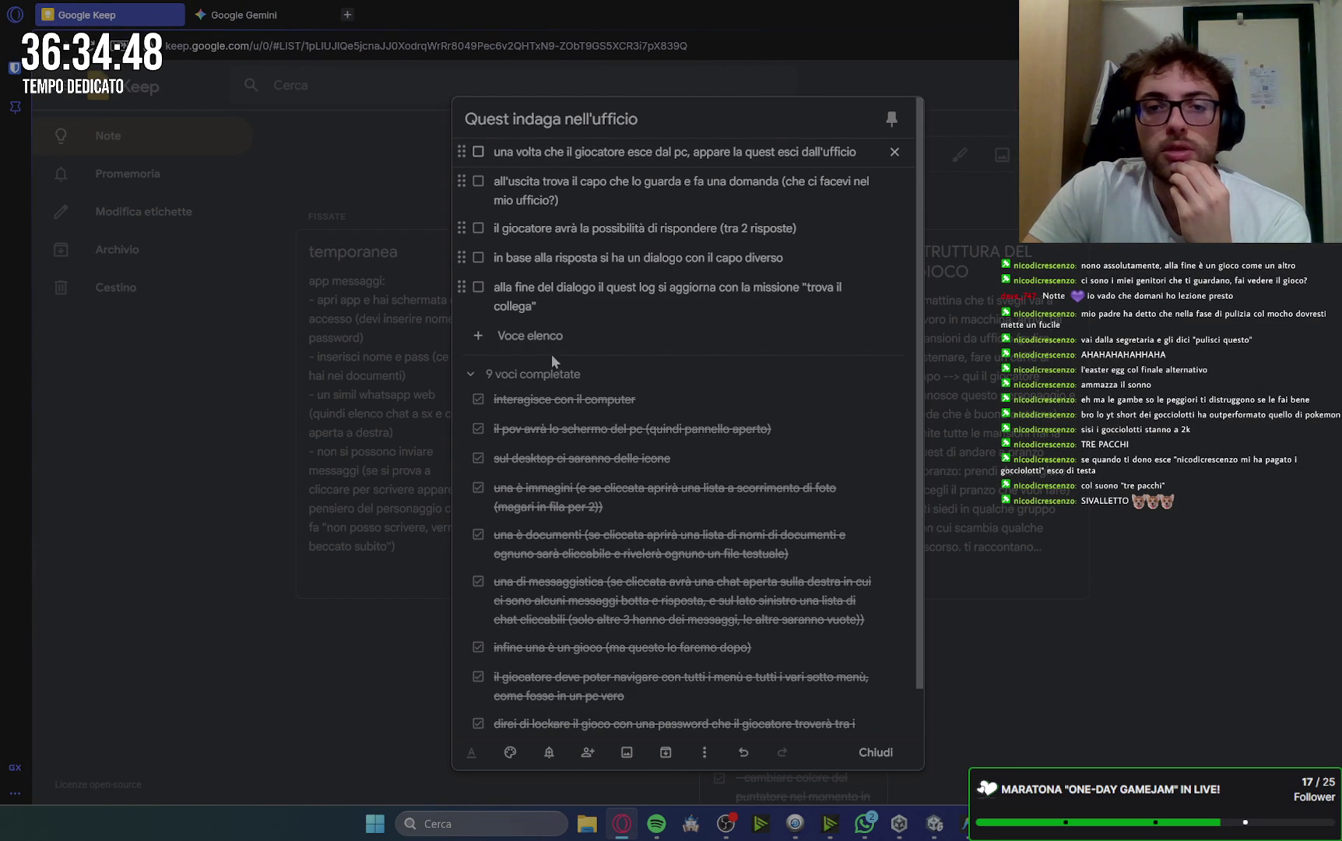
left_click(1170, 668)
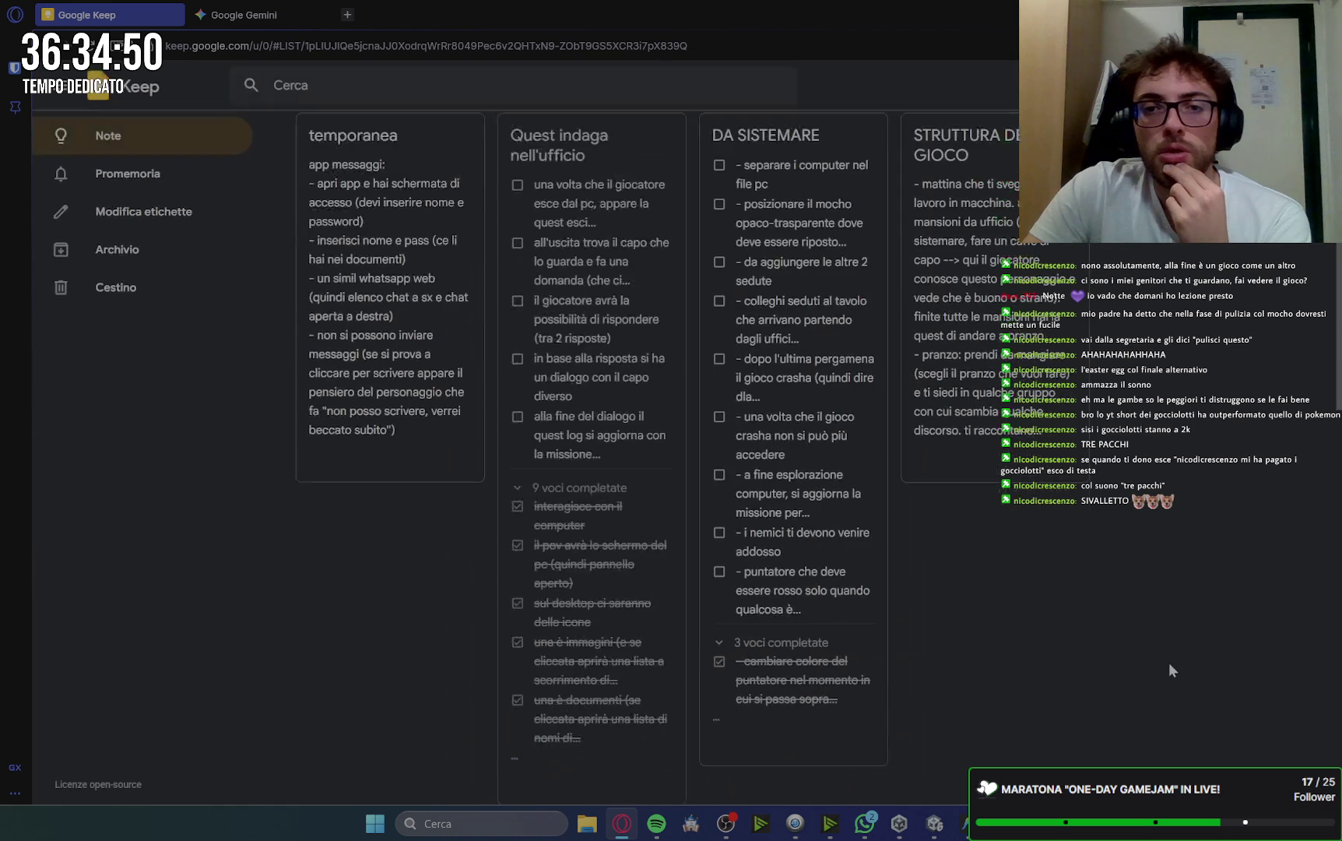
left_click(854, 375)
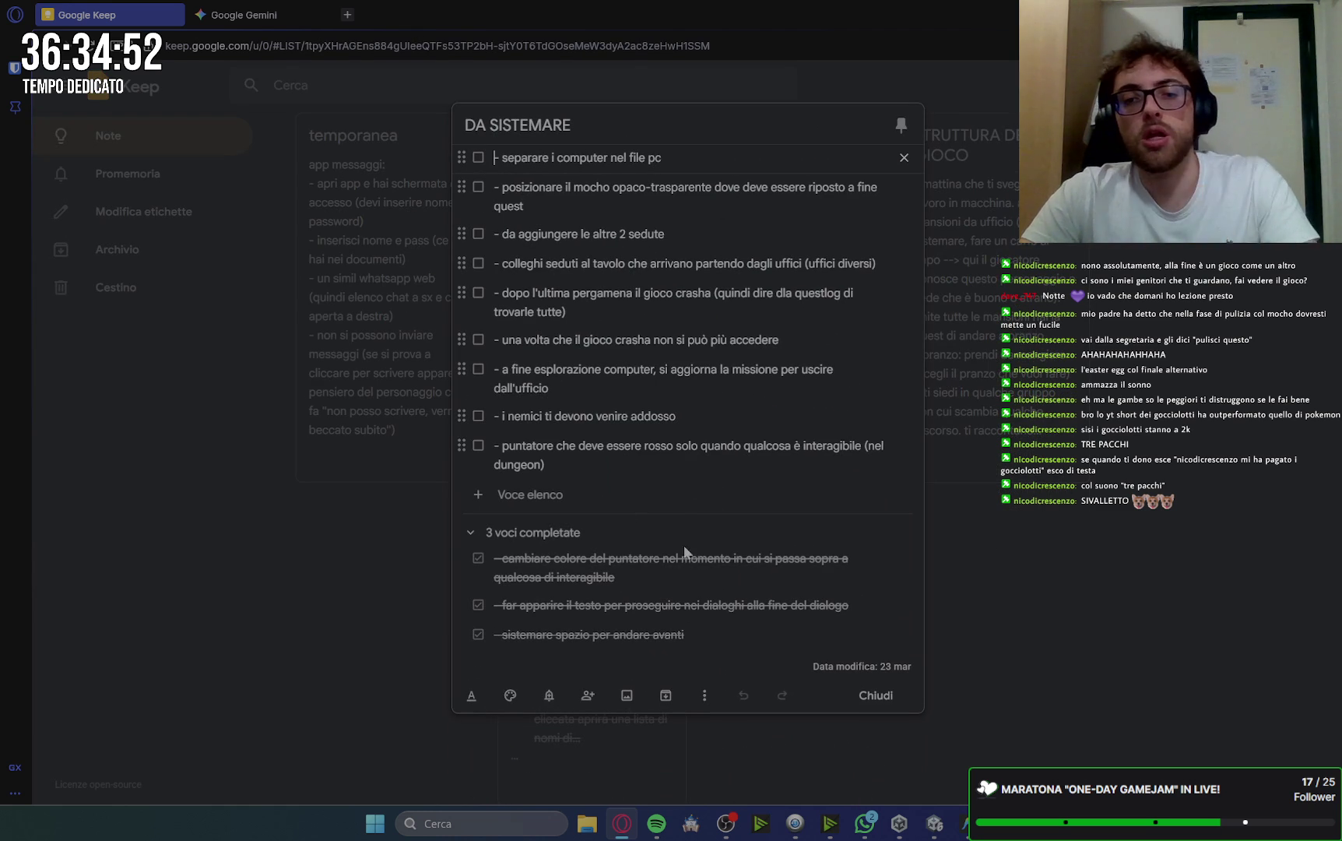
Add '- sistemare i canvas a 1920x1080' to the DA SISTEMARE list, then open temporanea.
left_click(530, 495)
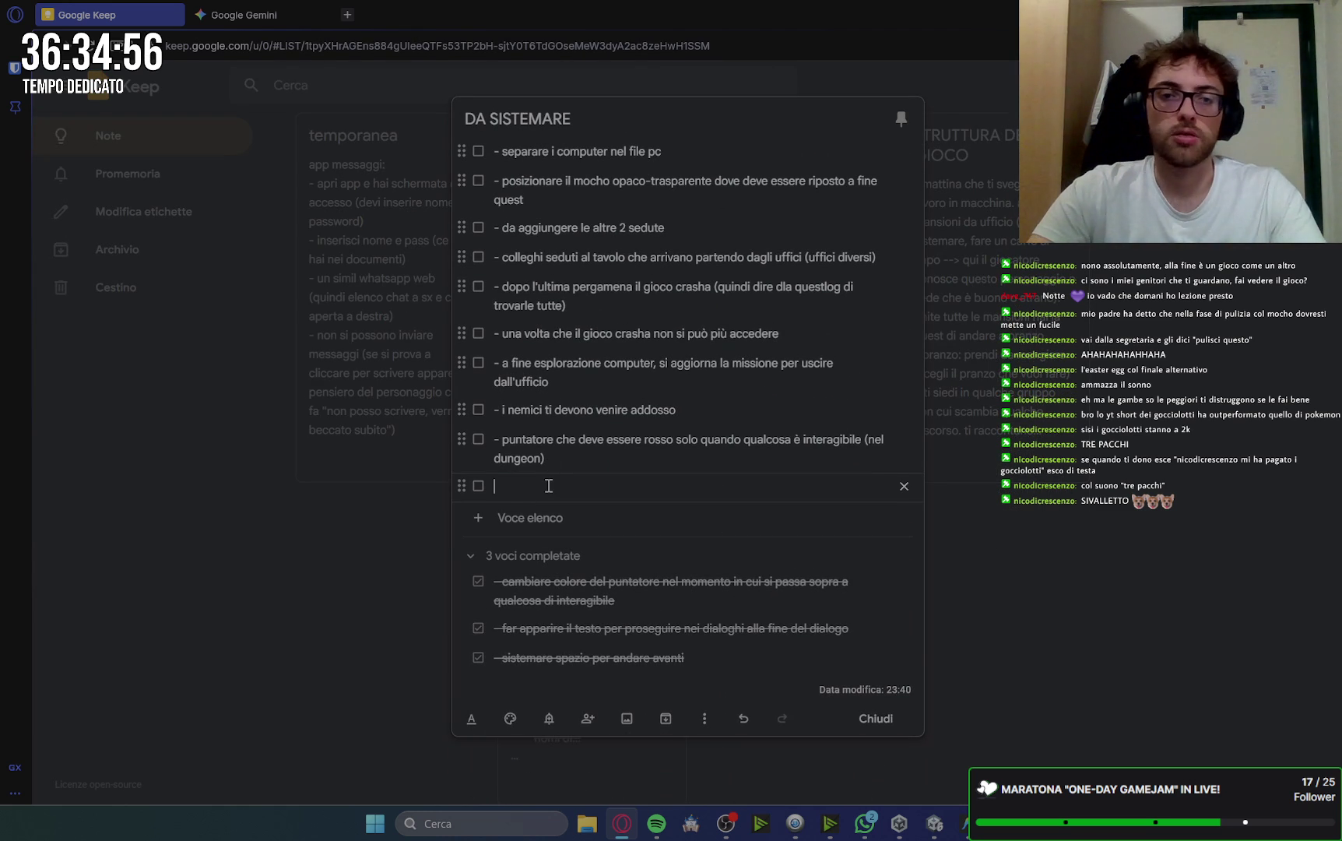
type("-")
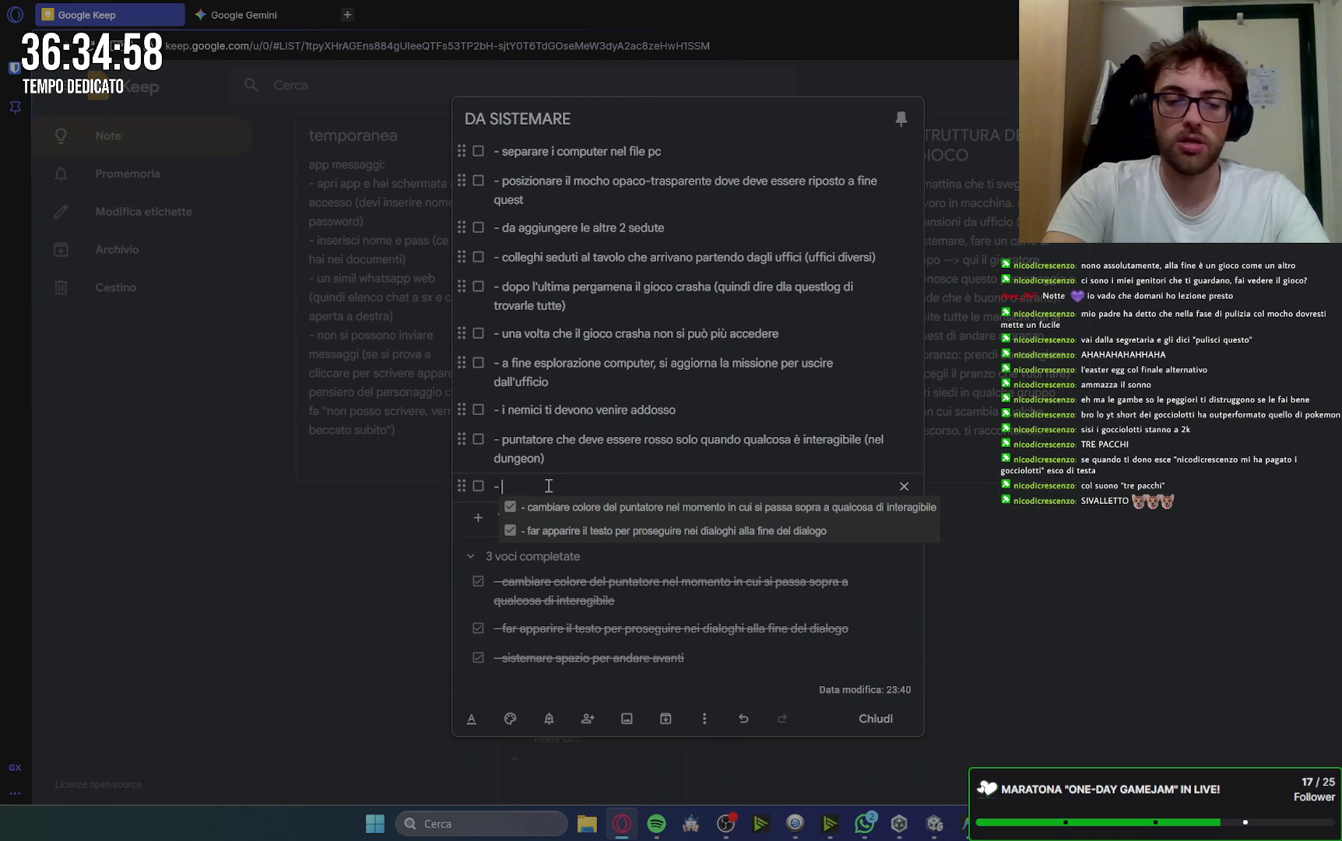
type(" sistemare")
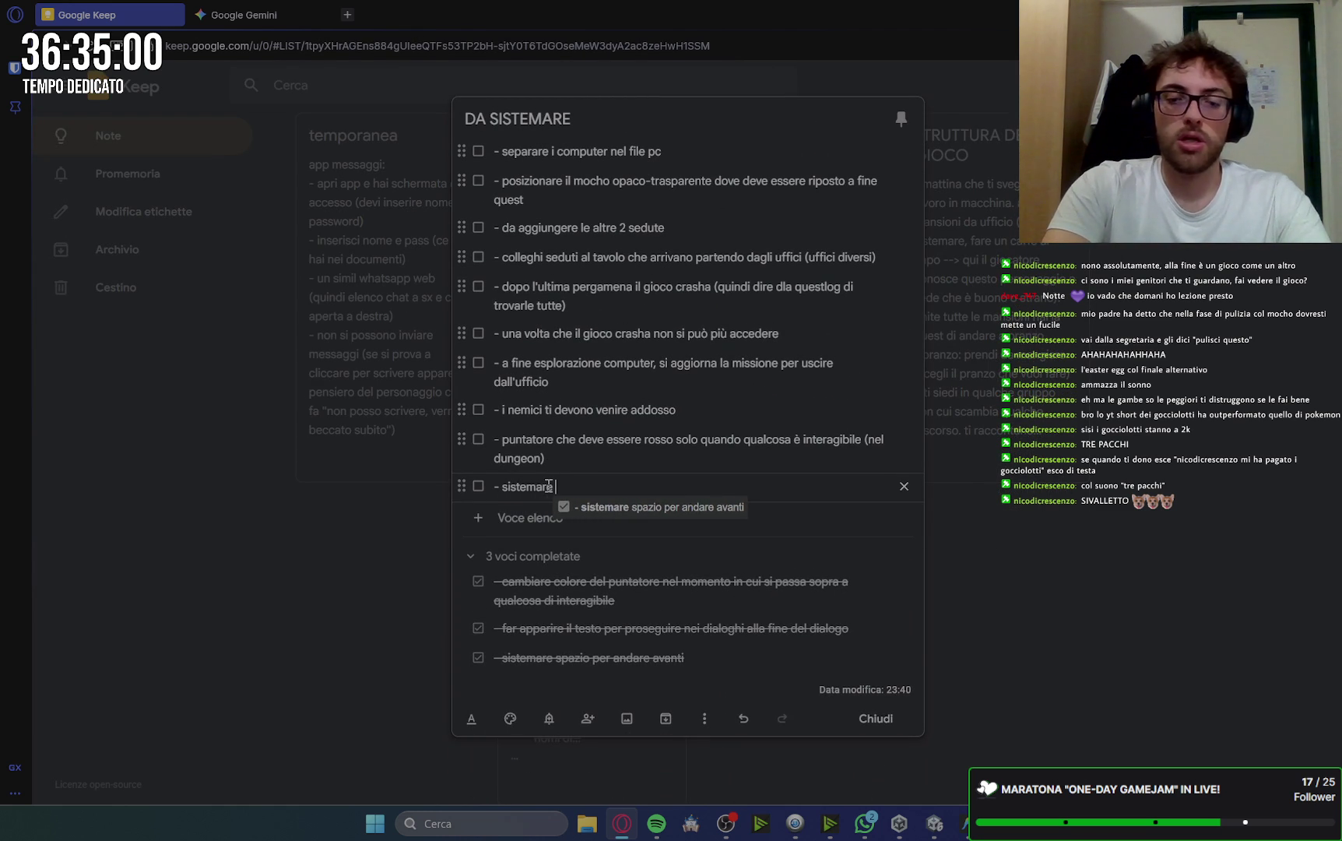
type(" i canvas ")
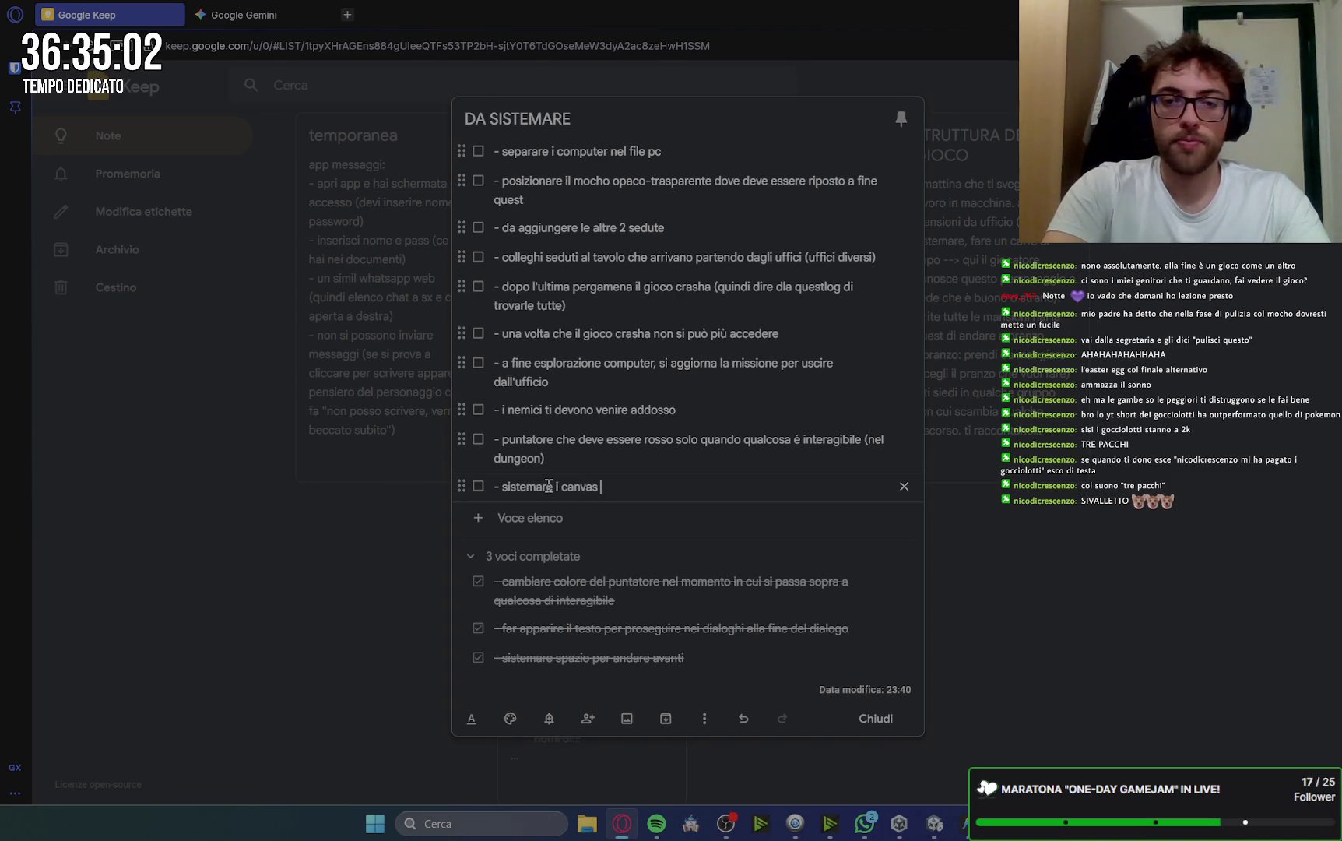
type("a 1920x")
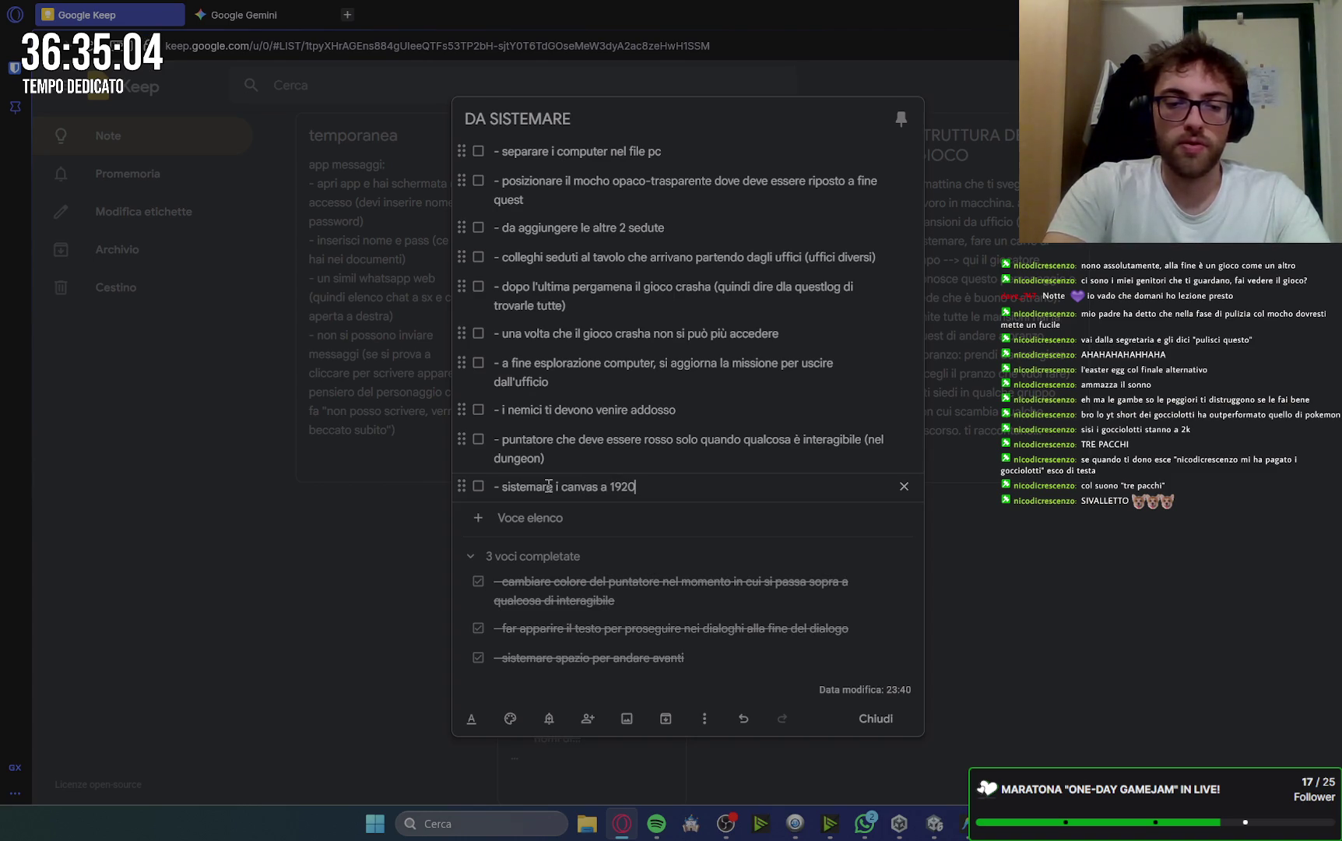
type("1080")
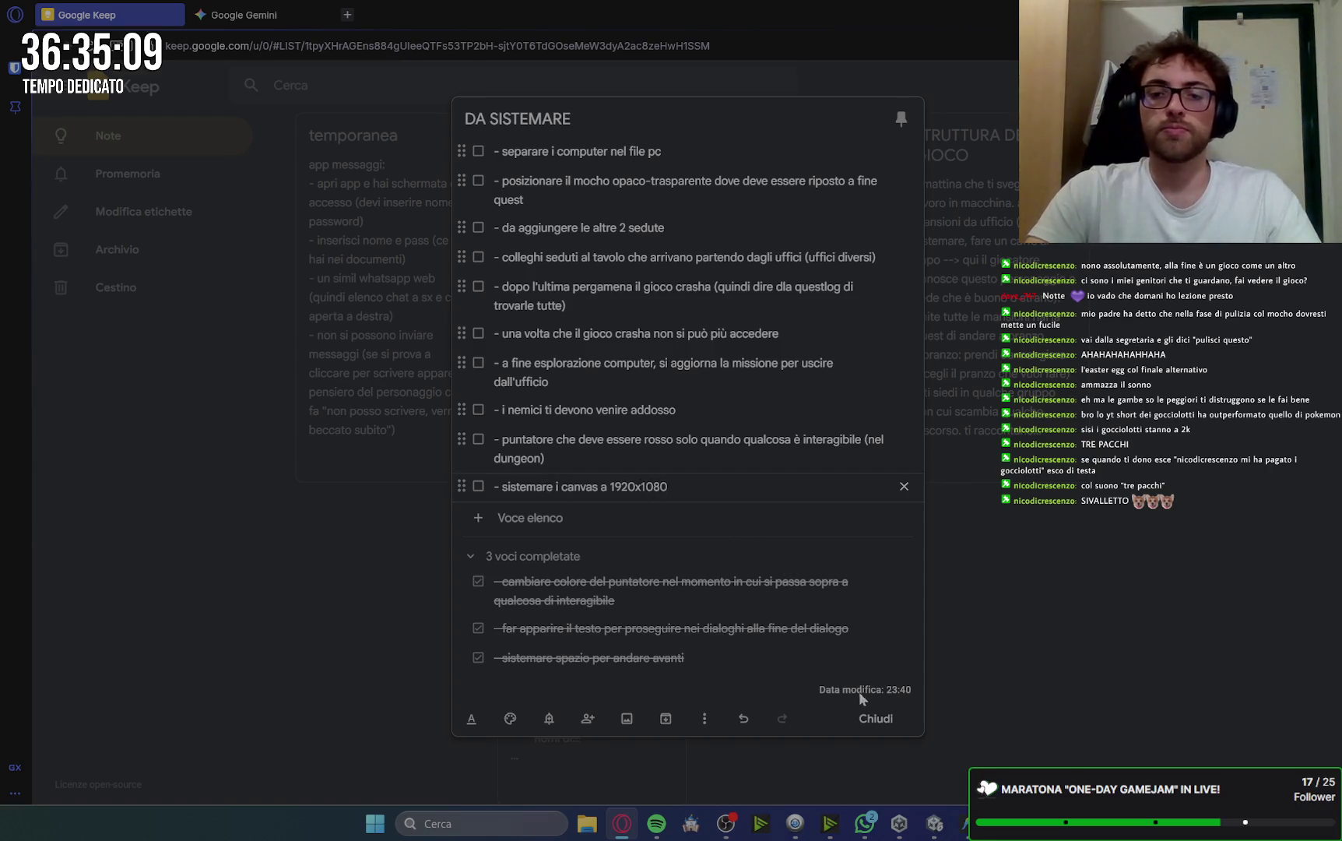
left_click(876, 718)
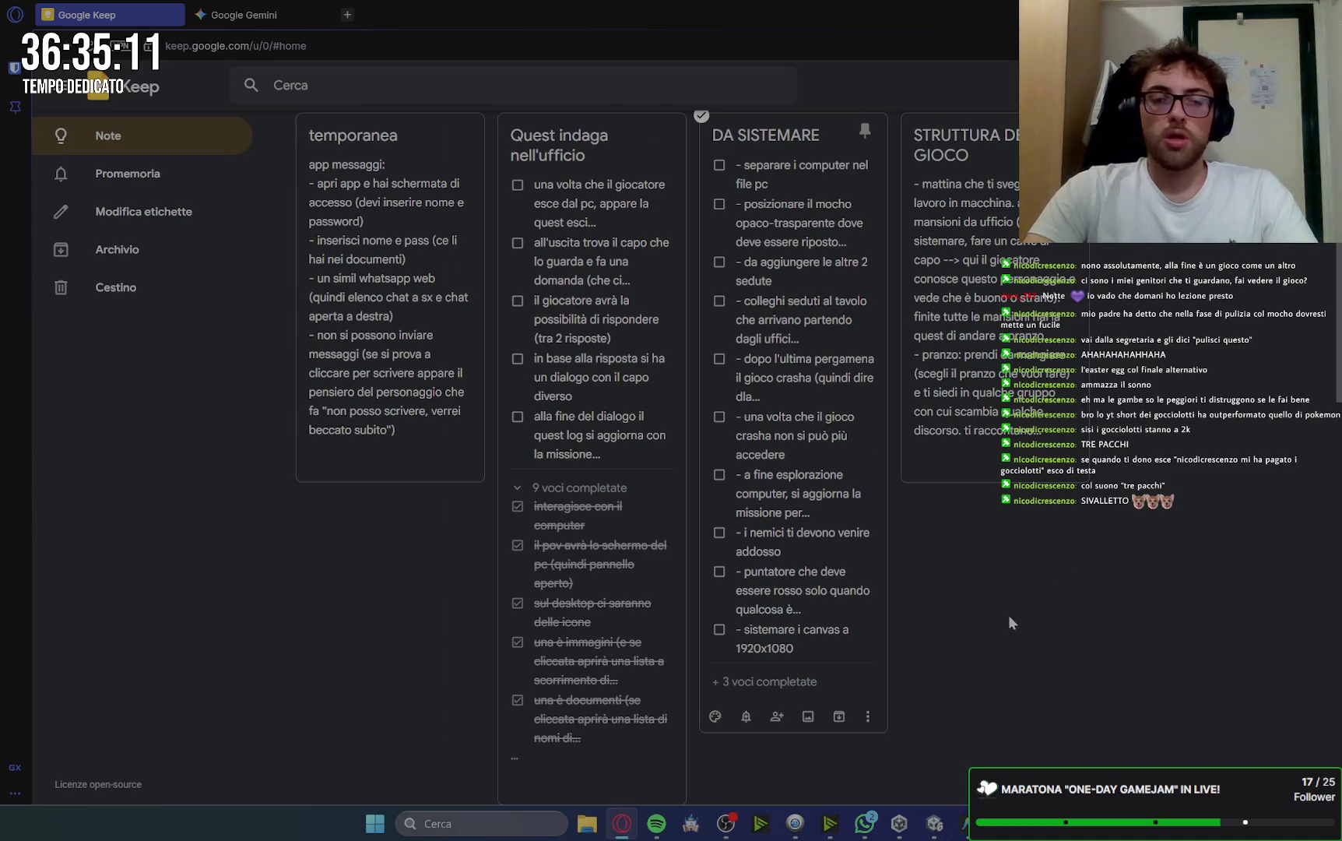
left_click(432, 305)
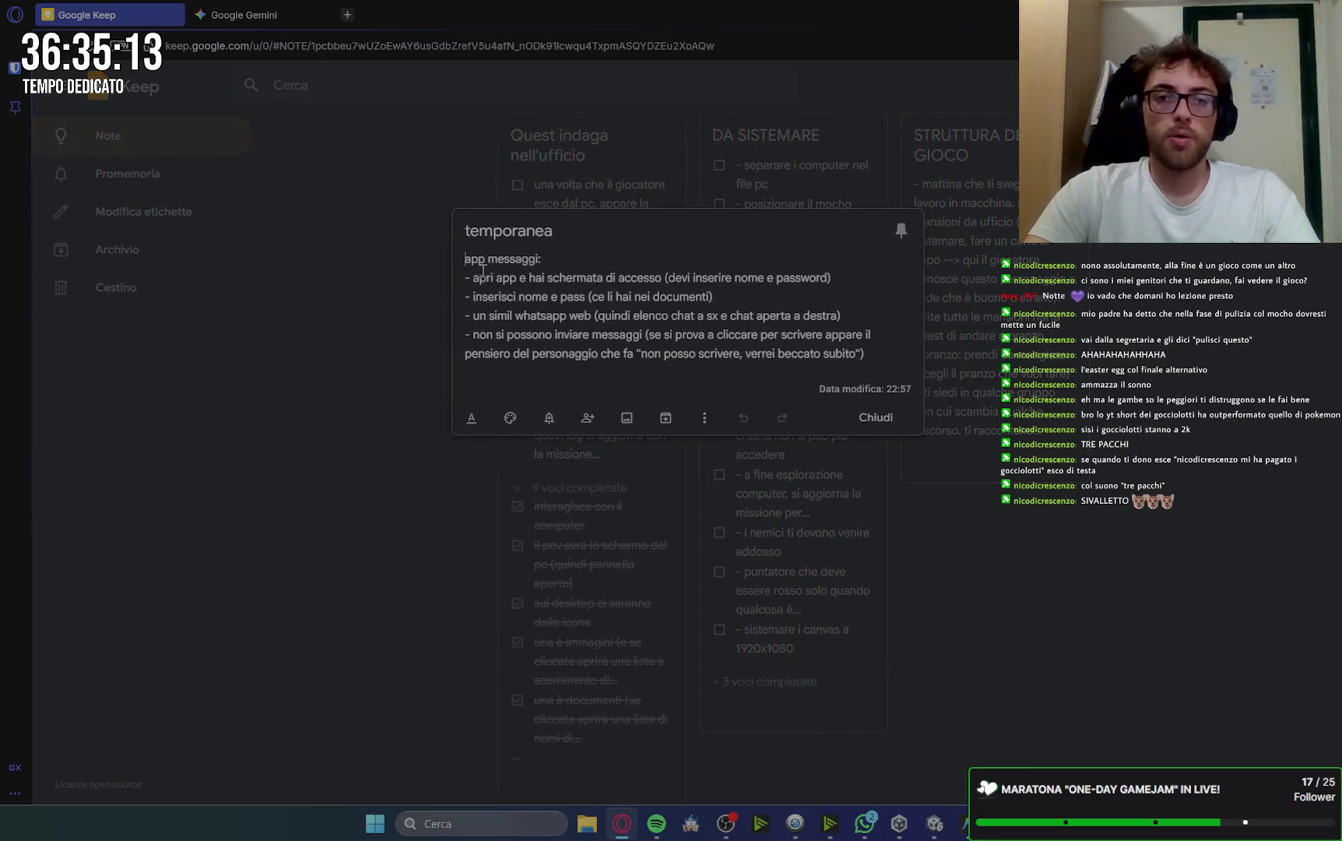
Delete the temporanea note with Elimina nota and open a new browser tab.
left_click(891, 420)
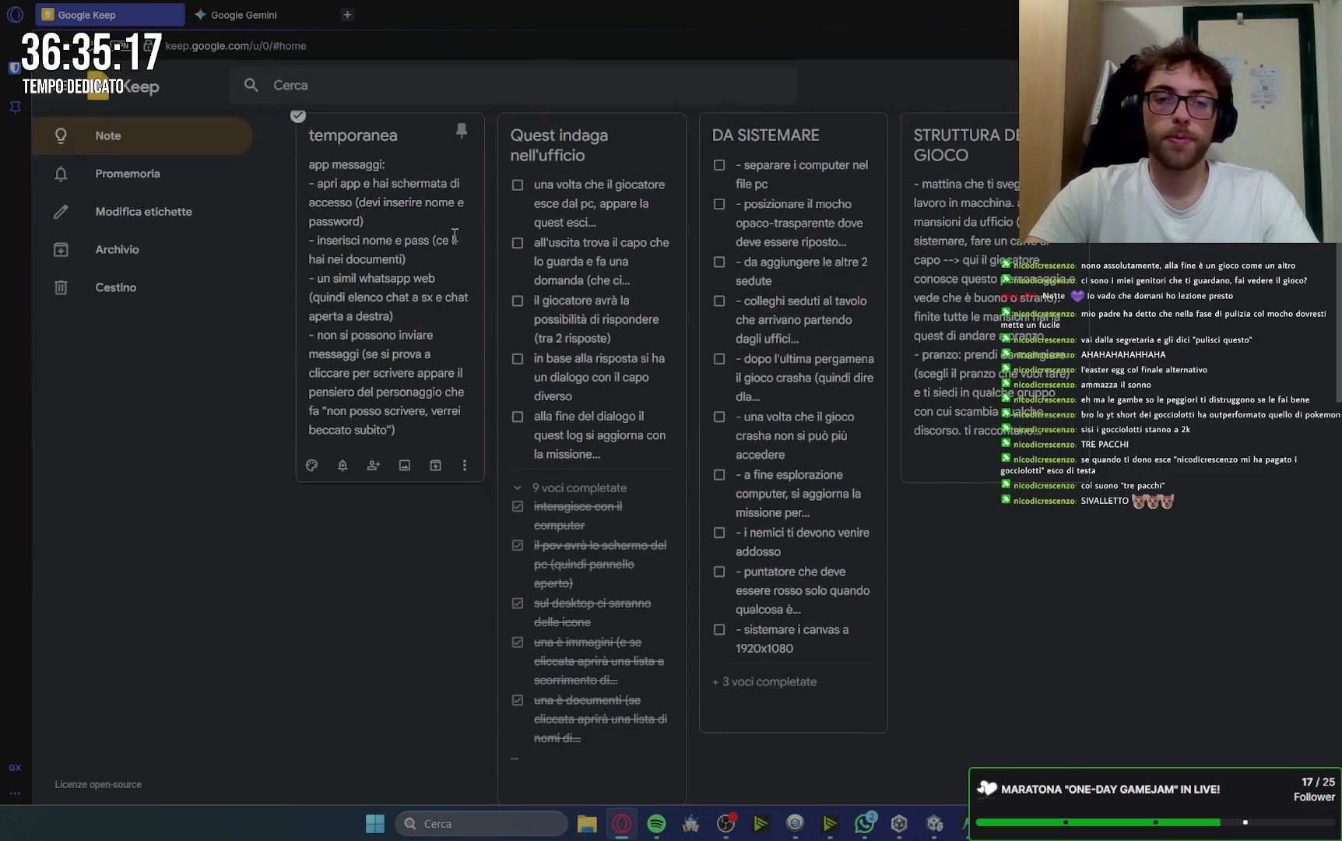
left_click(464, 467)
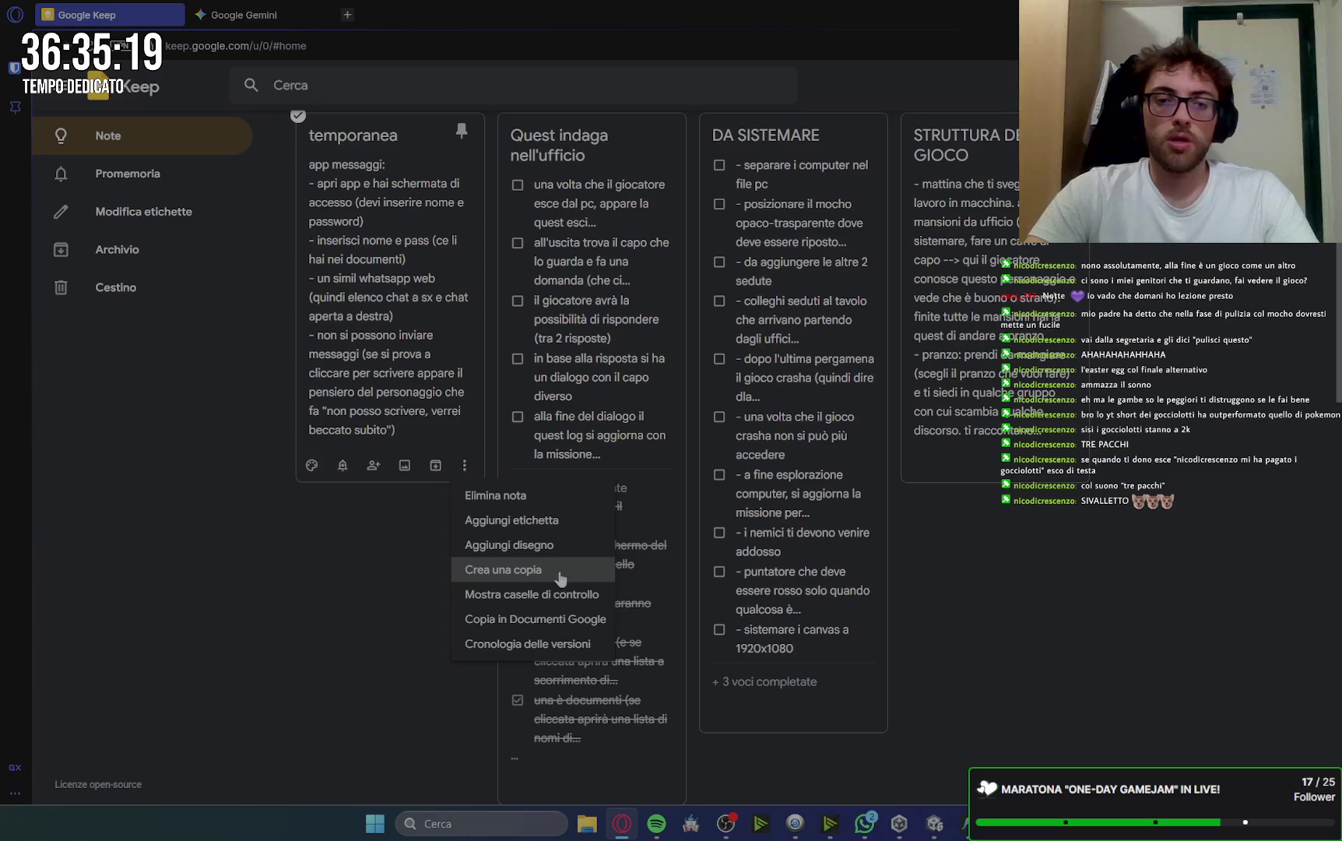
left_click(543, 498)
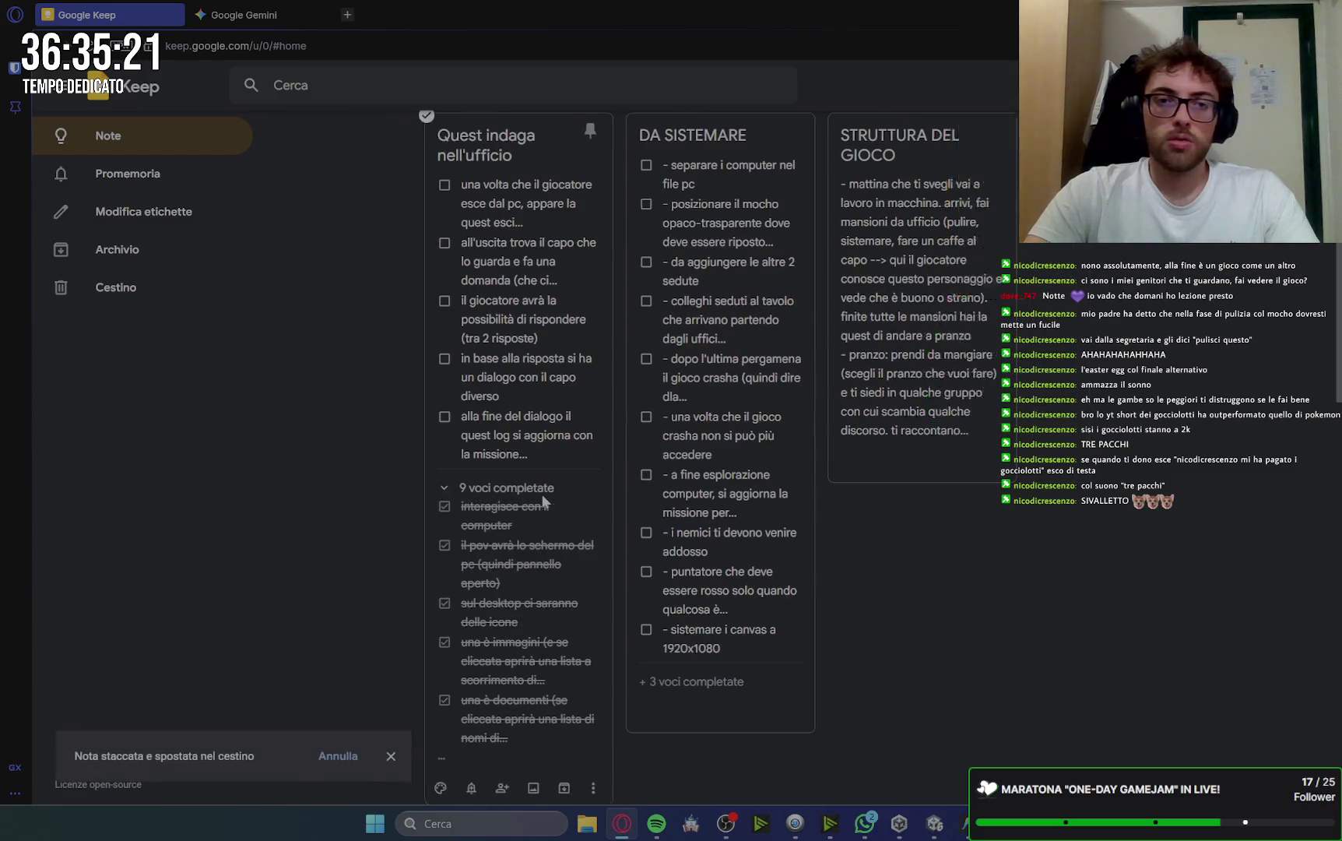
left_click(353, 18)
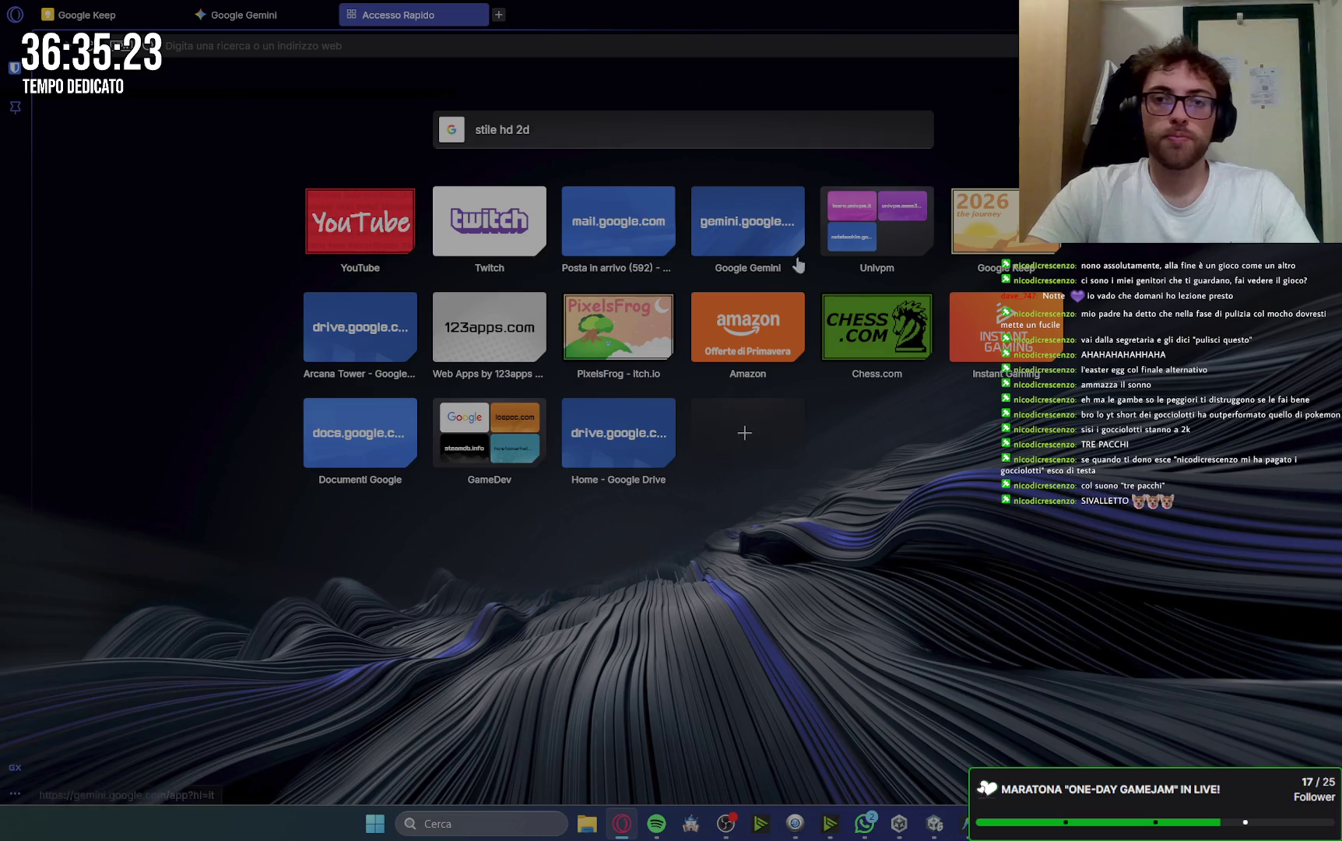
Open the Twitch speed-dial tile, then close that tab to return to Google Keep.
left_click(489, 226)
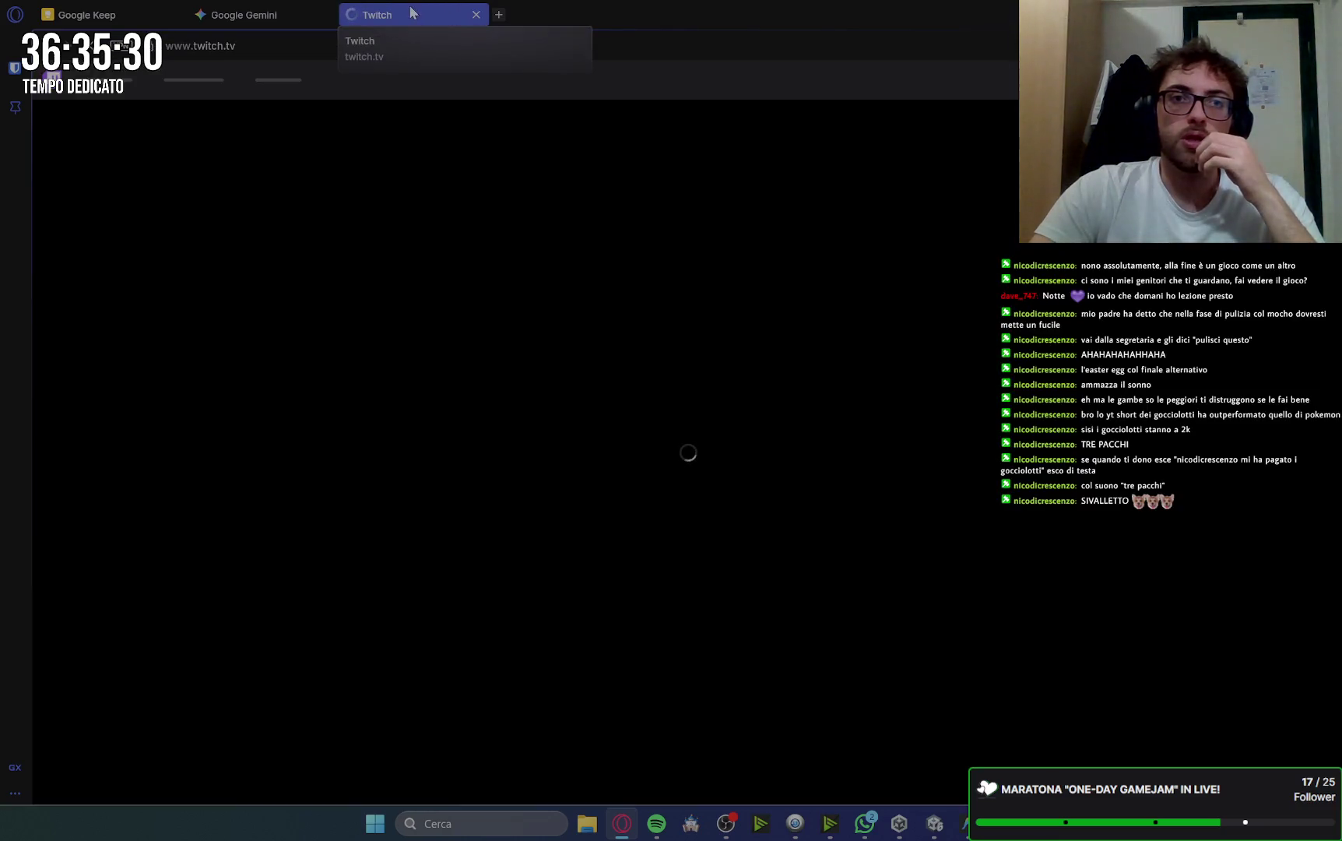
left_click(476, 15)
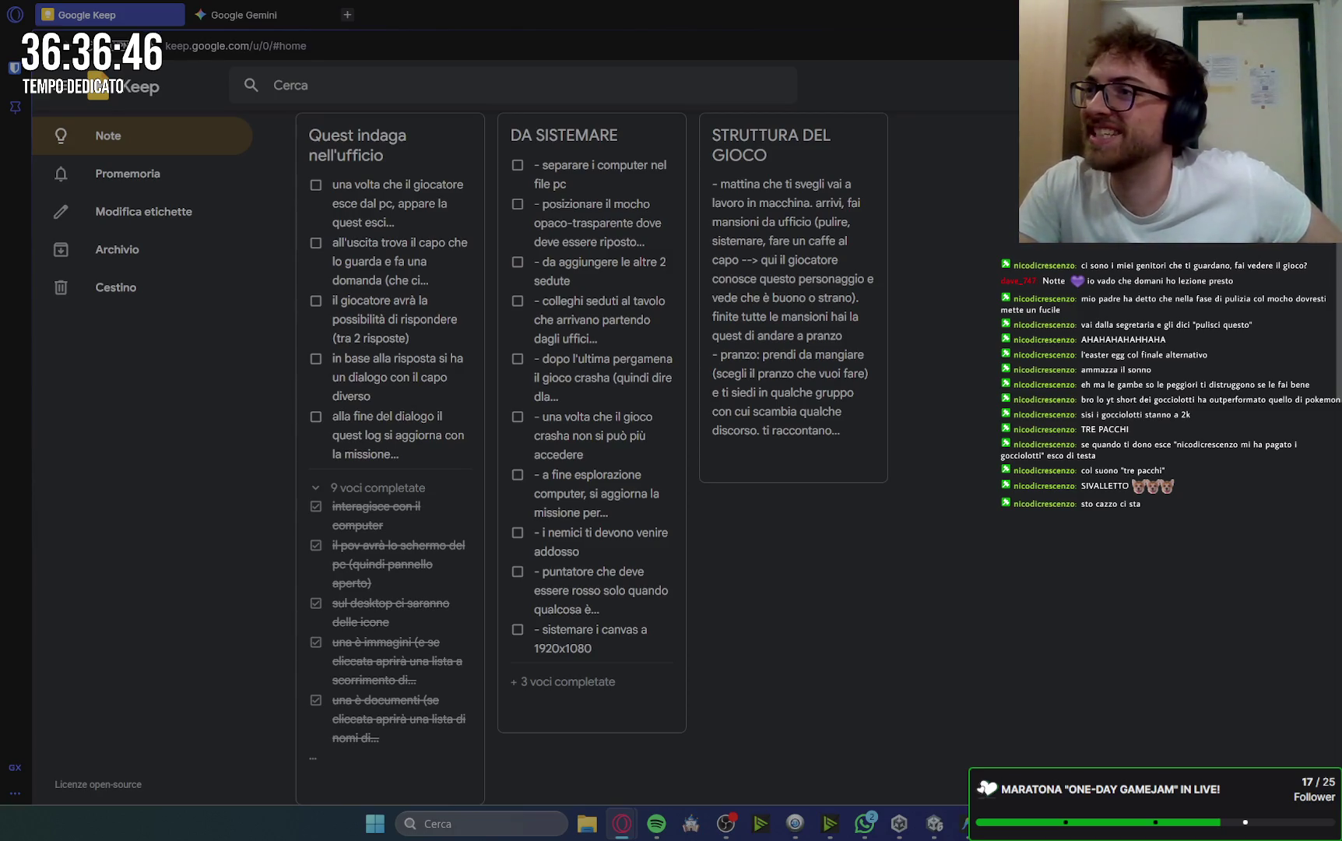
key("alt+Tab")
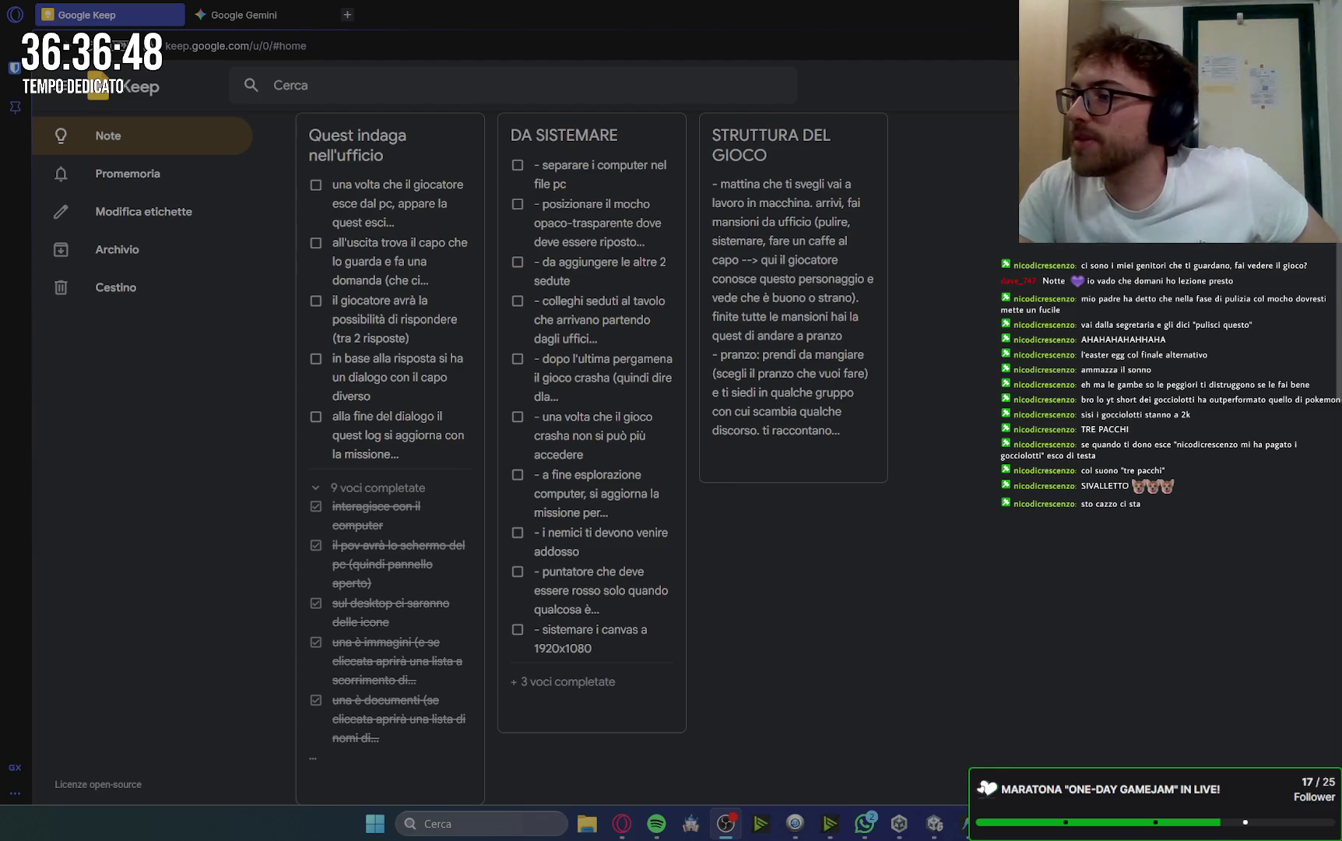
key("alt+Tab")
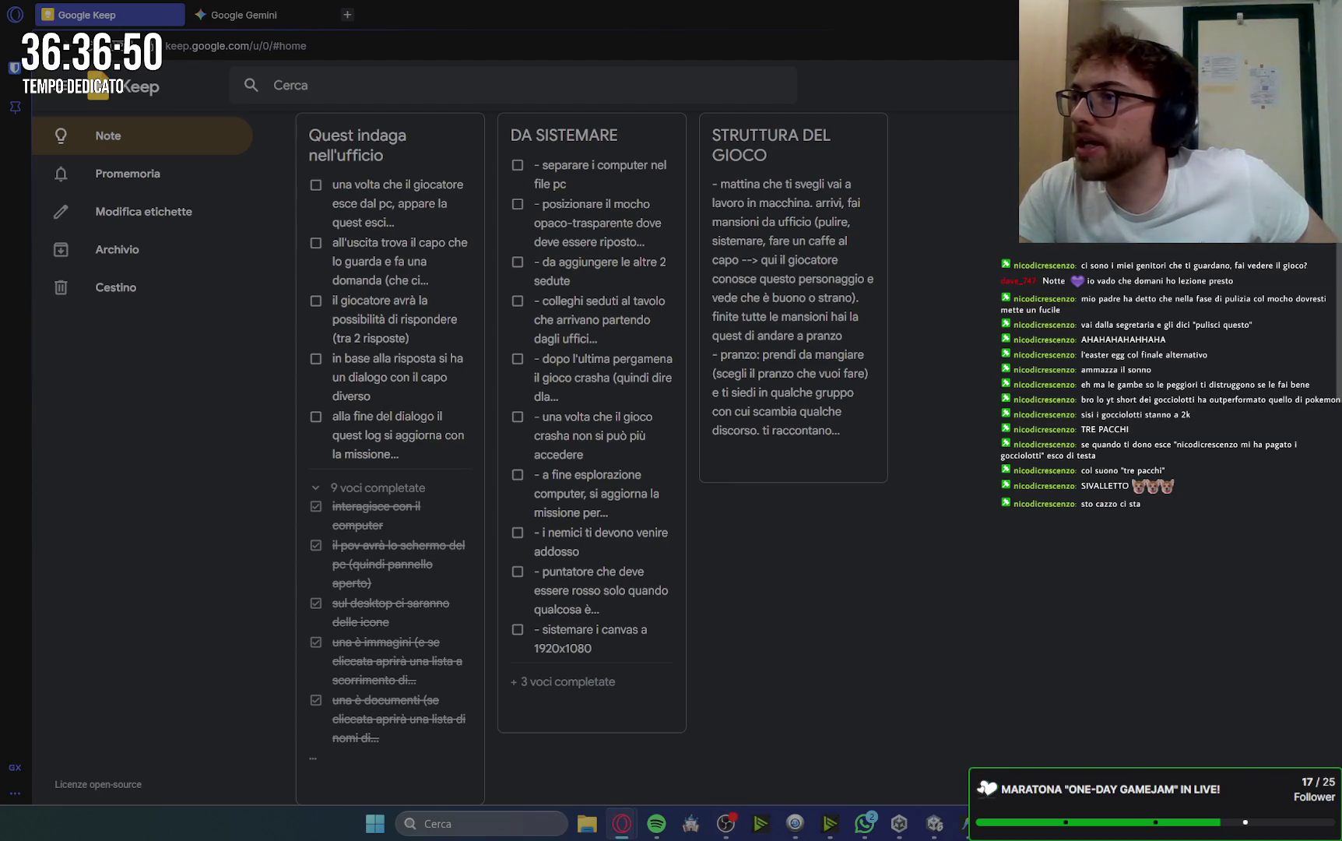
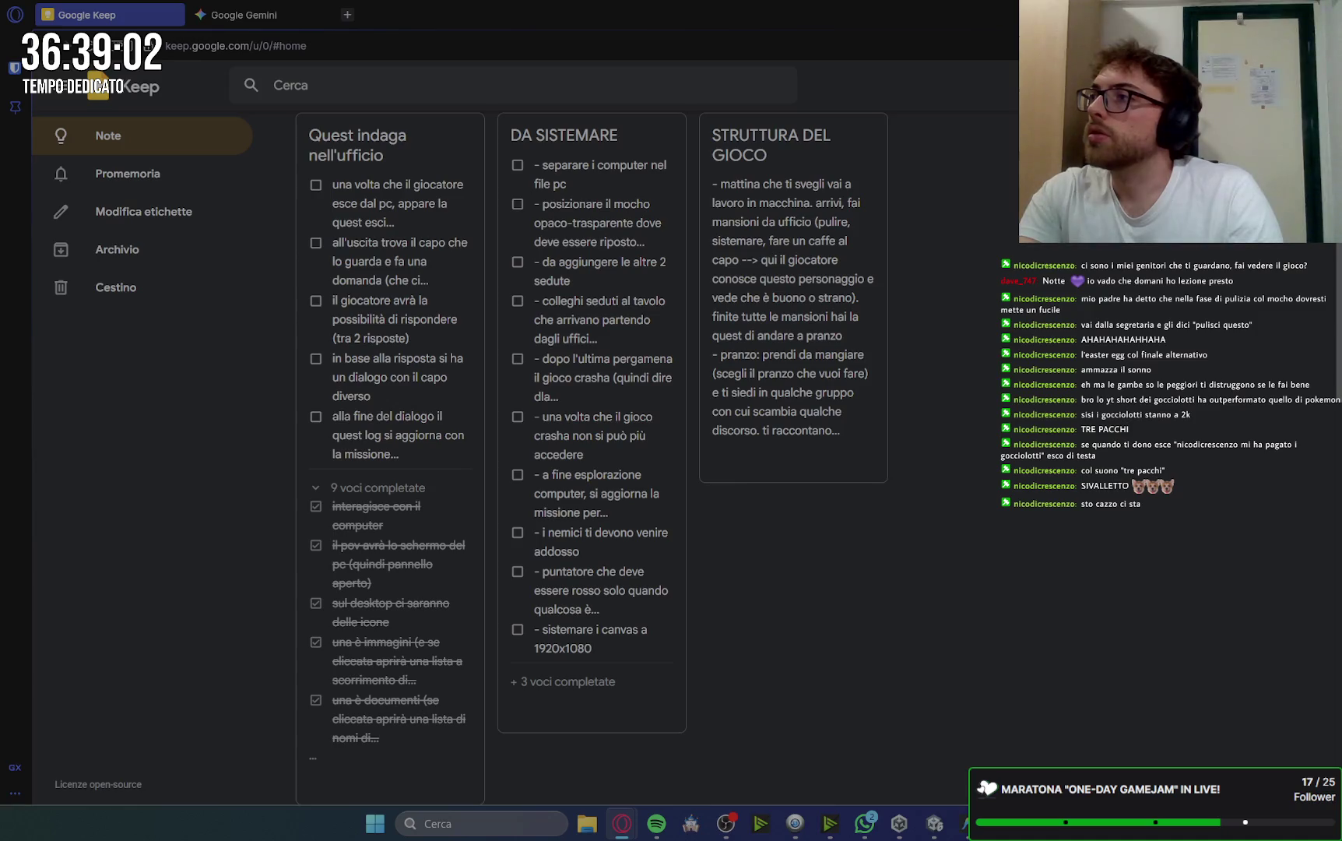
Switch from Google Keep to the Twitch stream manager window with alt+Tab.
key("alt+Tab")
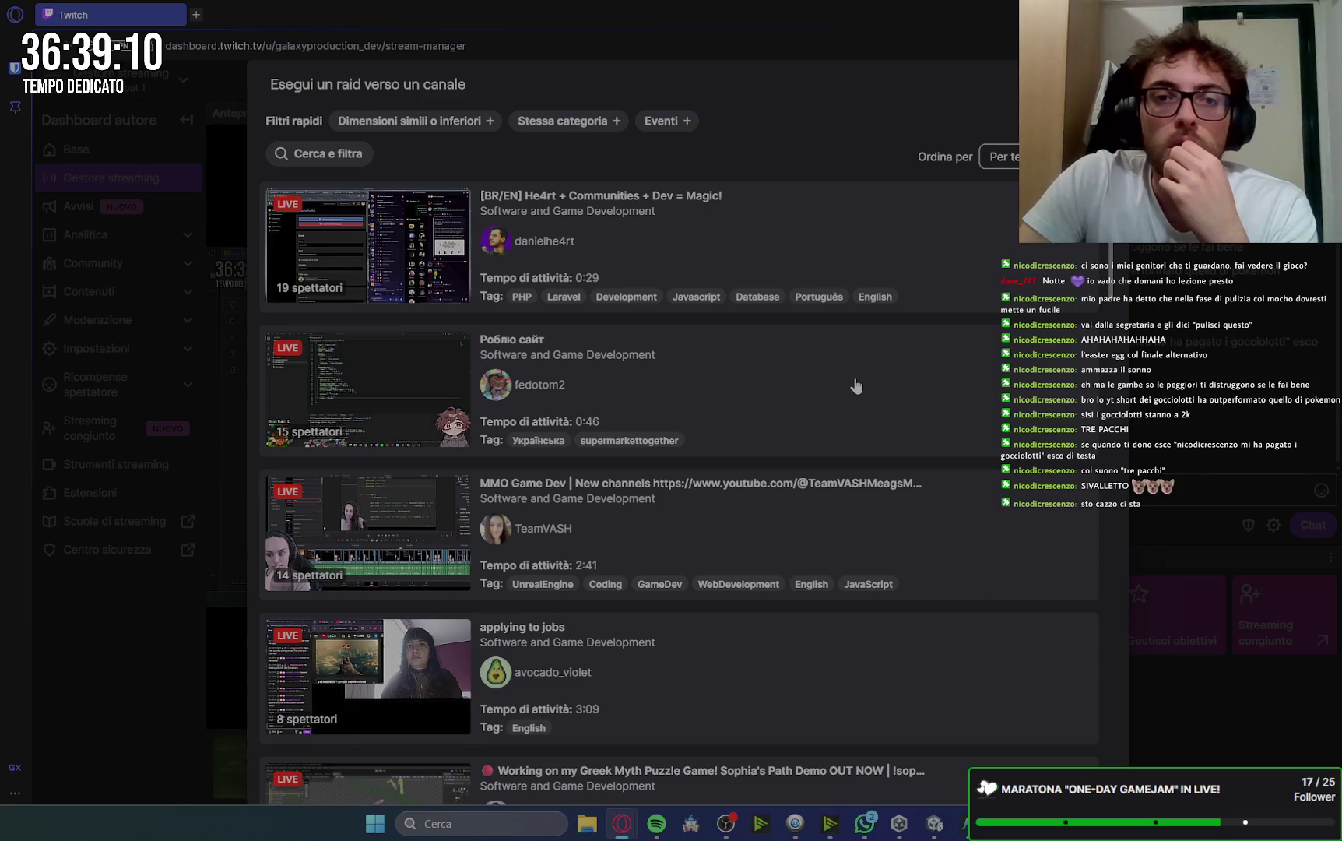
Filter the raid channels by the Software and Game Development category, reviewing the tag list.
left_click(347, 155)
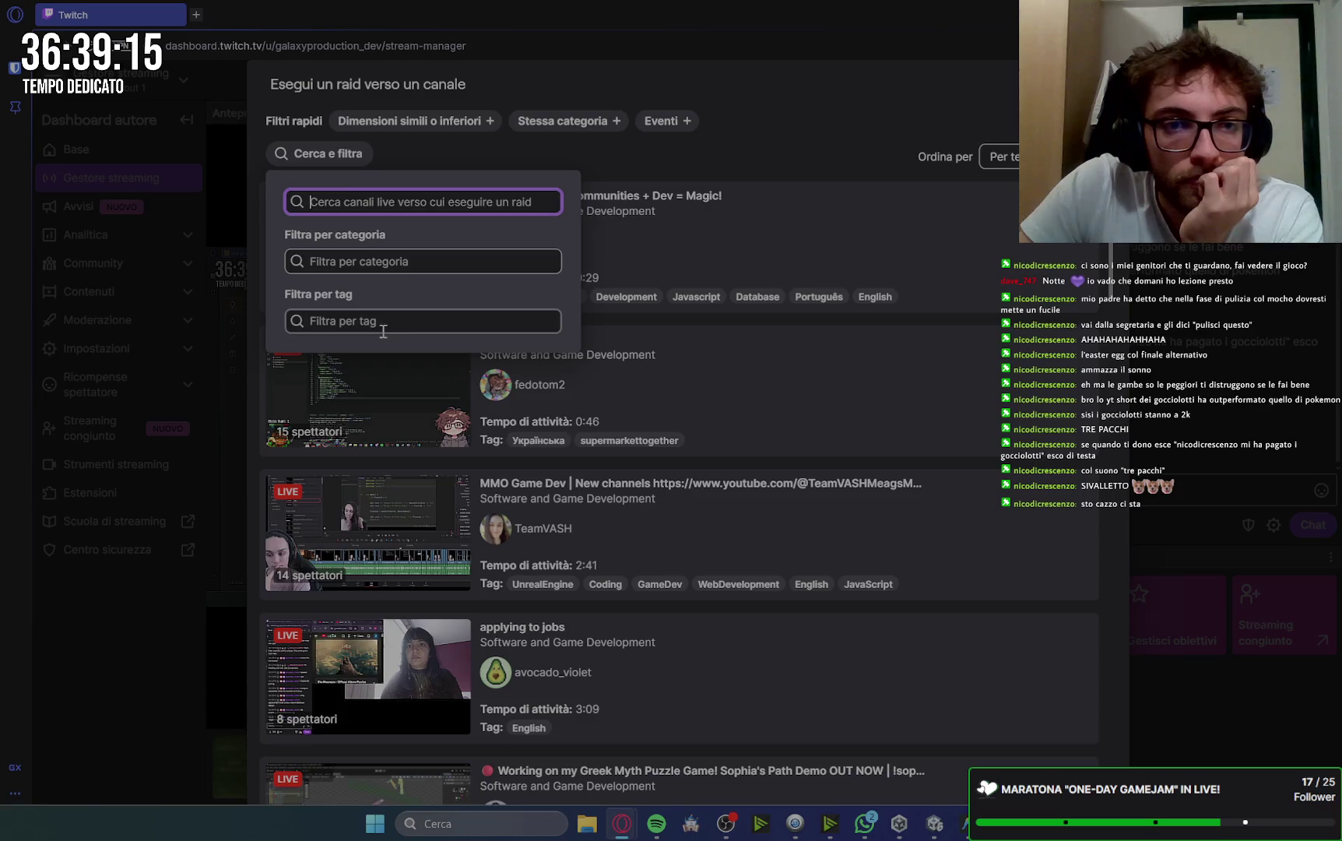
left_click(572, 154)
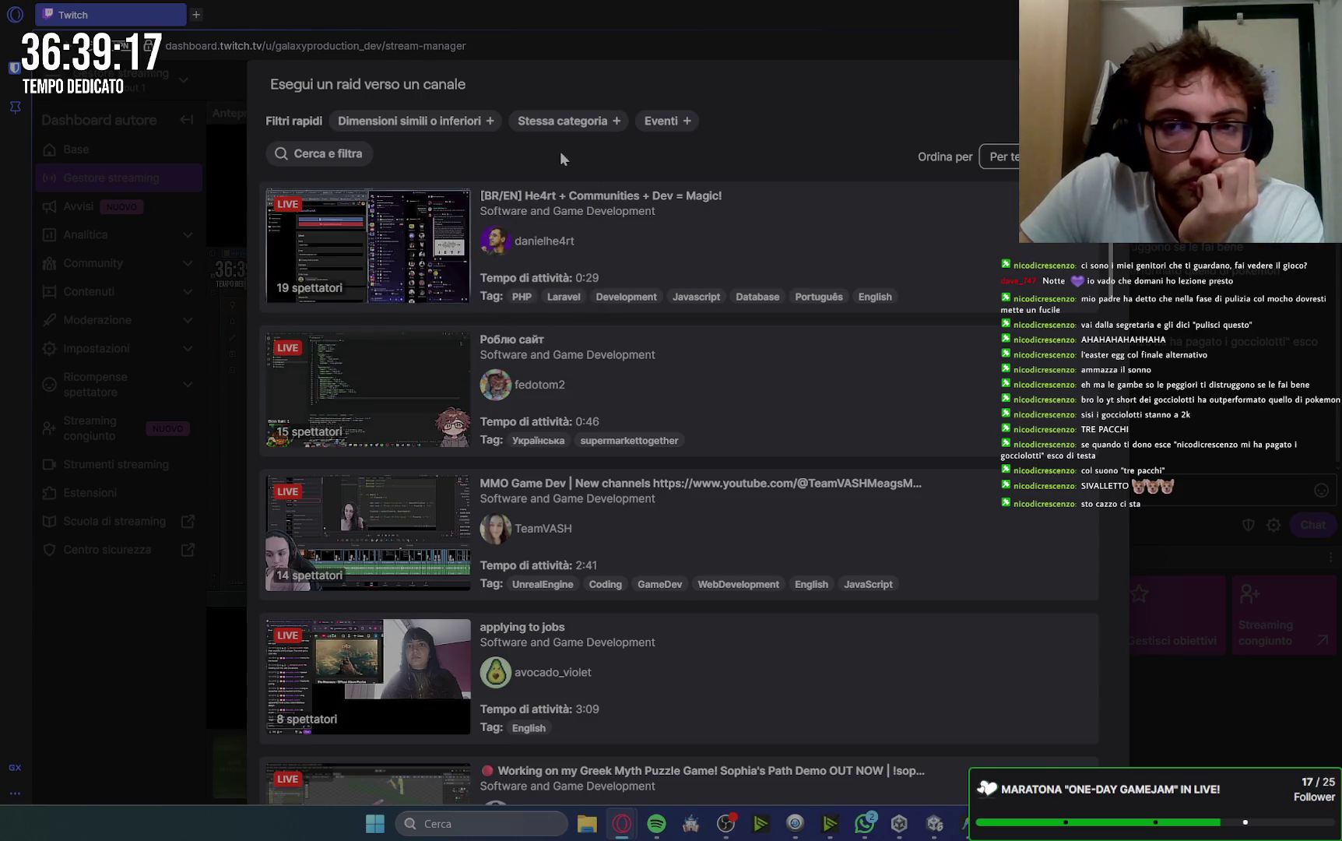
left_click(349, 163)
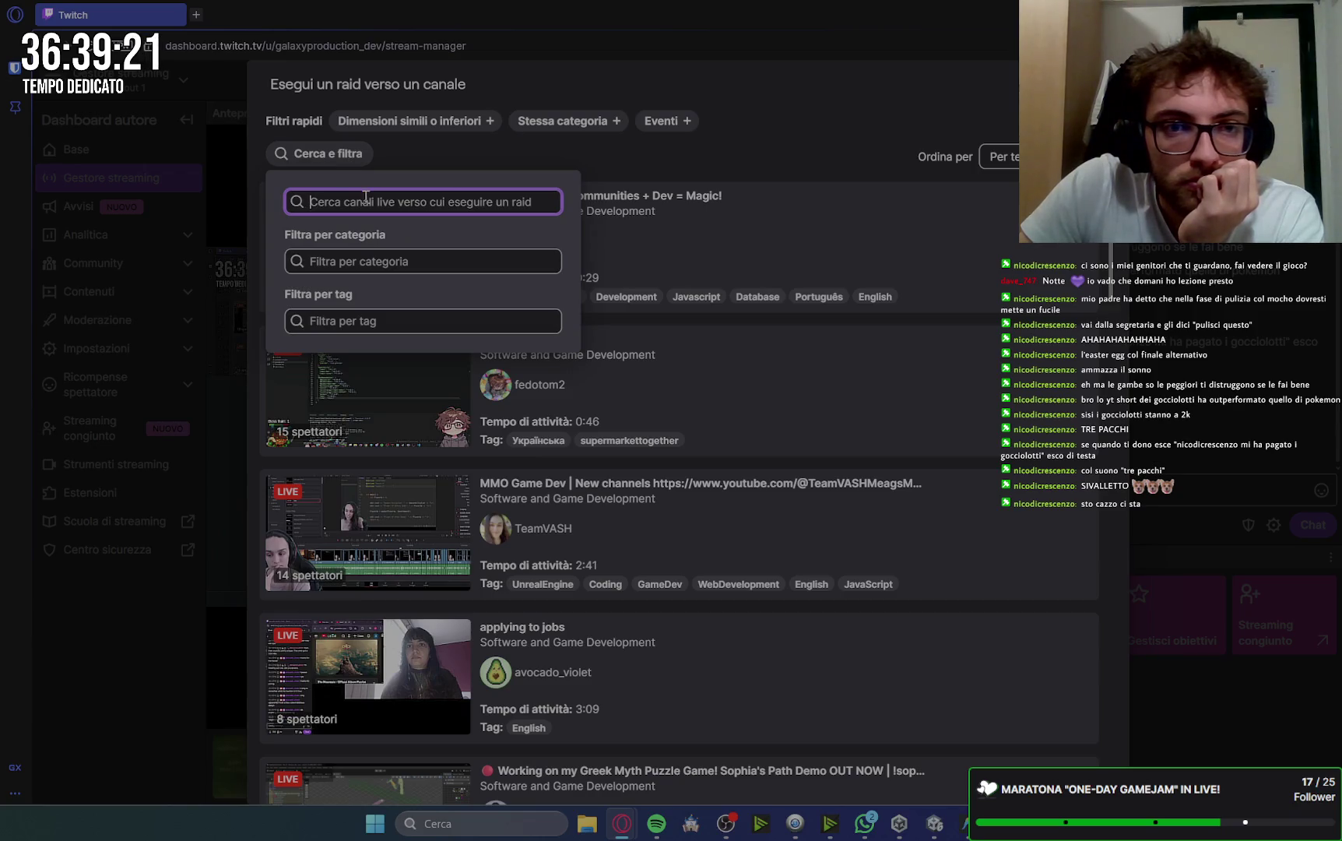
left_click(450, 266)
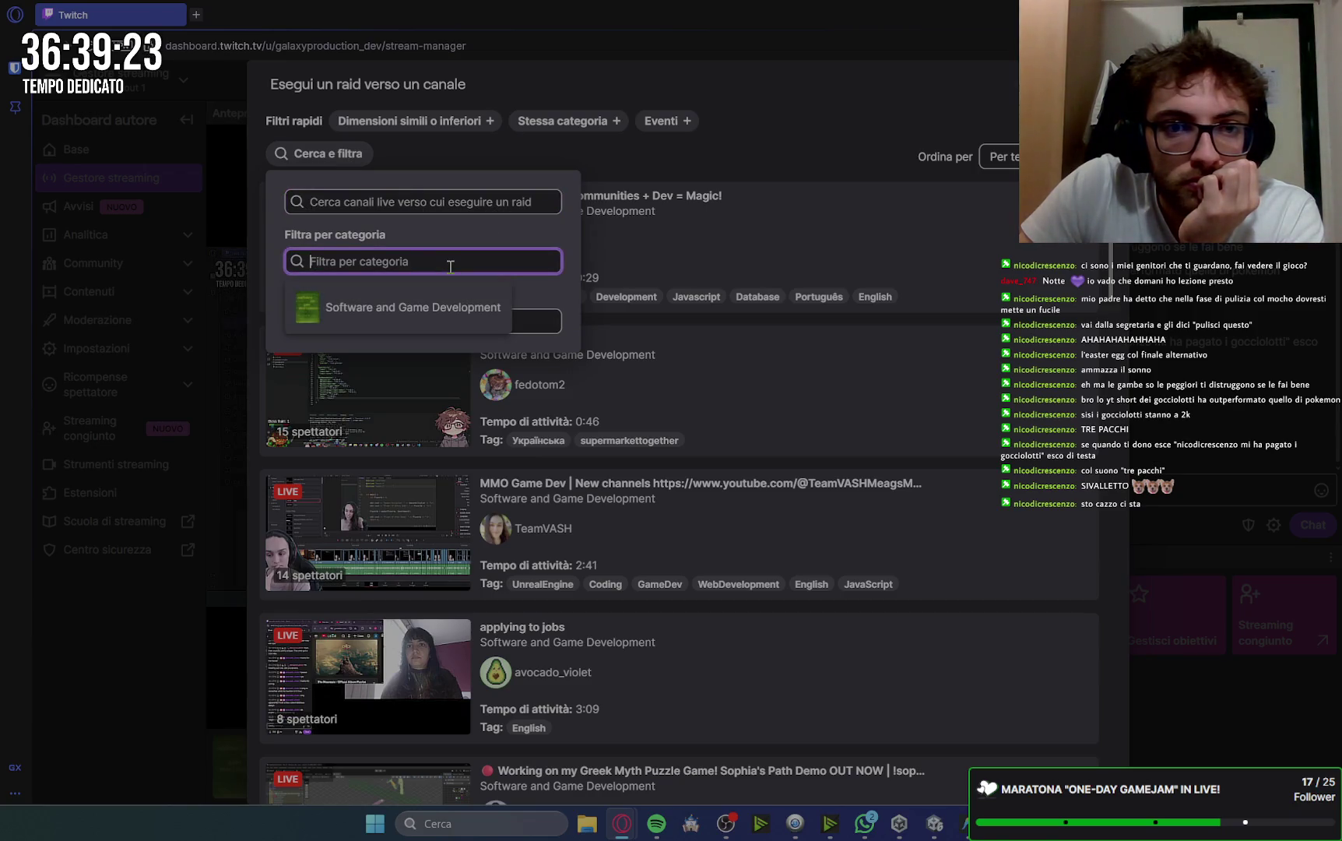
left_click(442, 311)
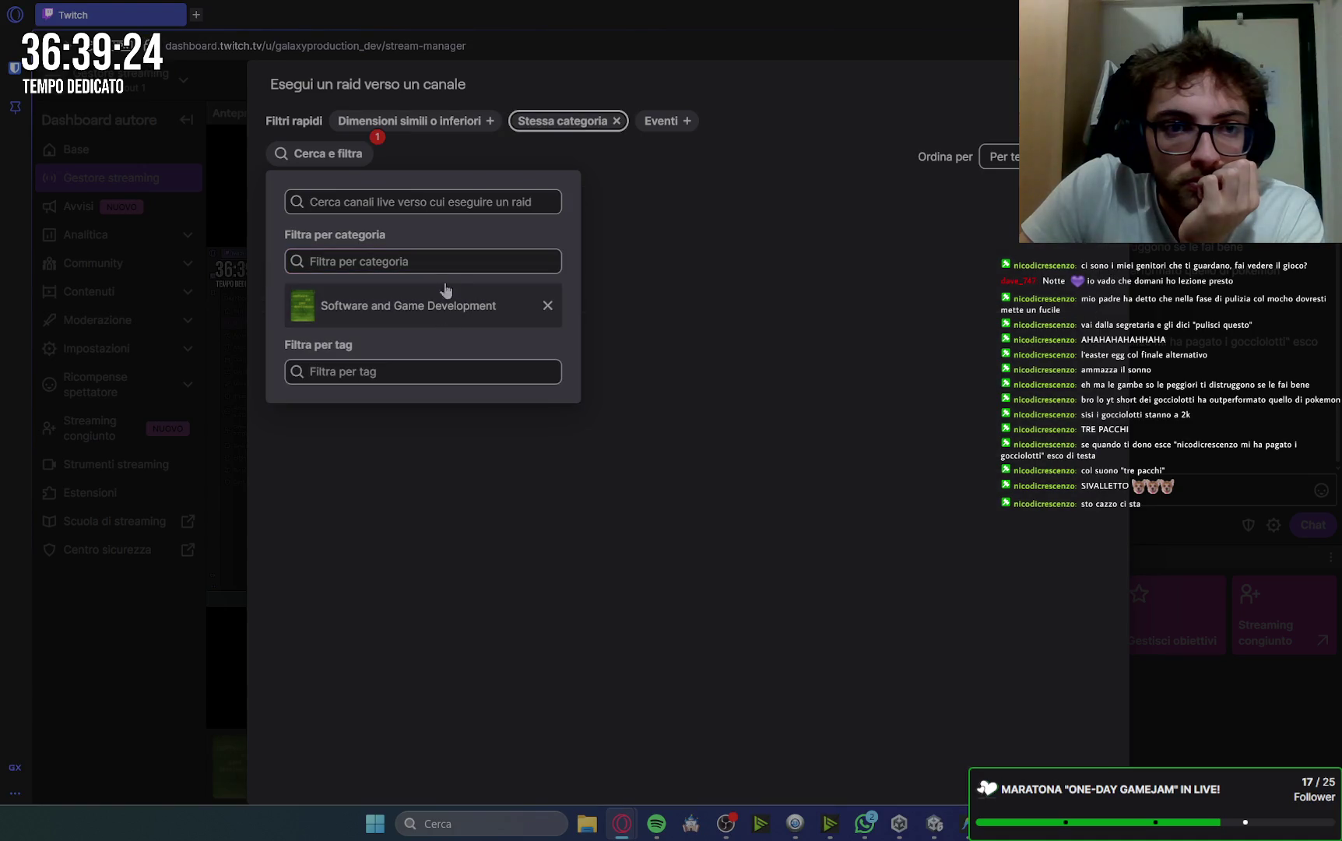
left_click(412, 377)
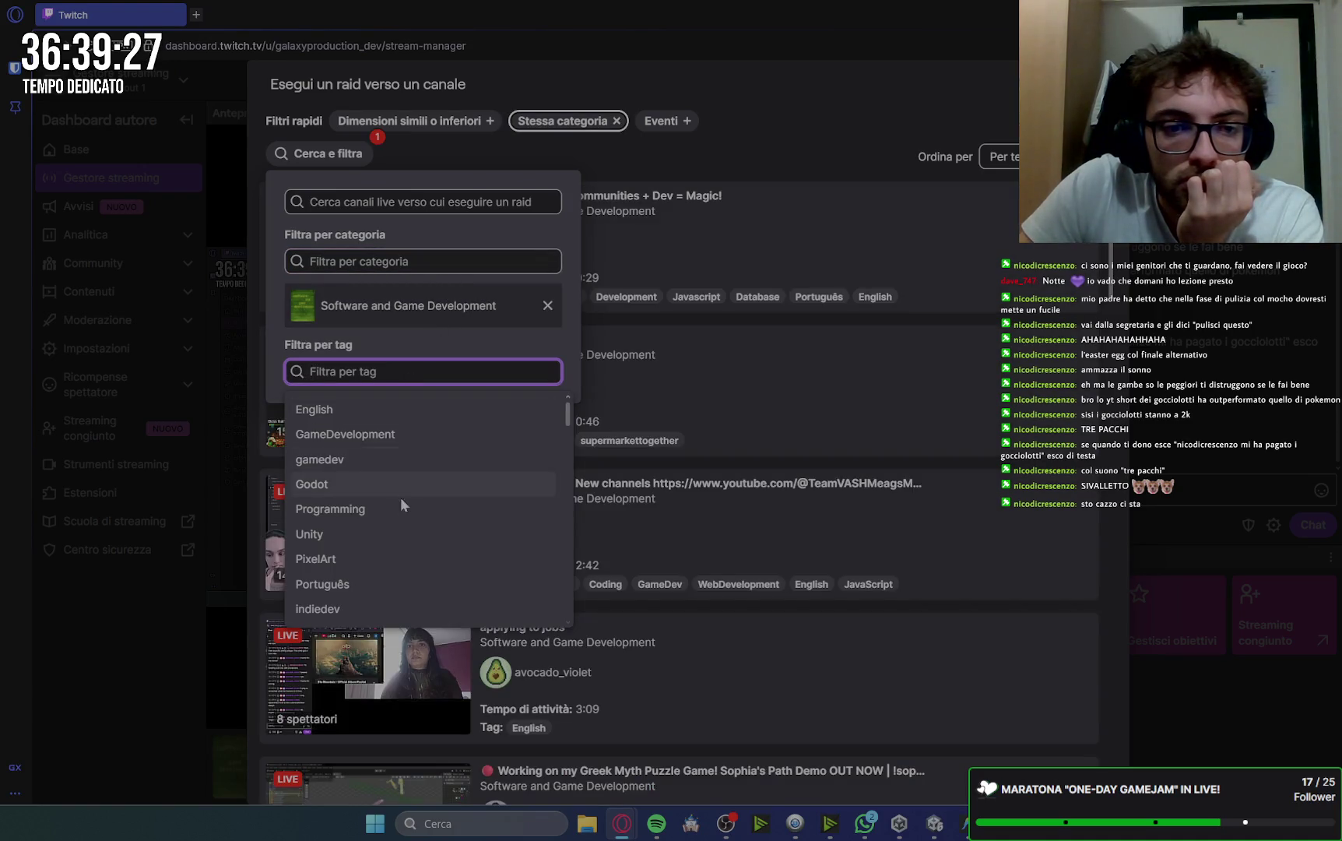
scroll(401, 498, "down", 4)
scroll(401, 506, "down", 3)
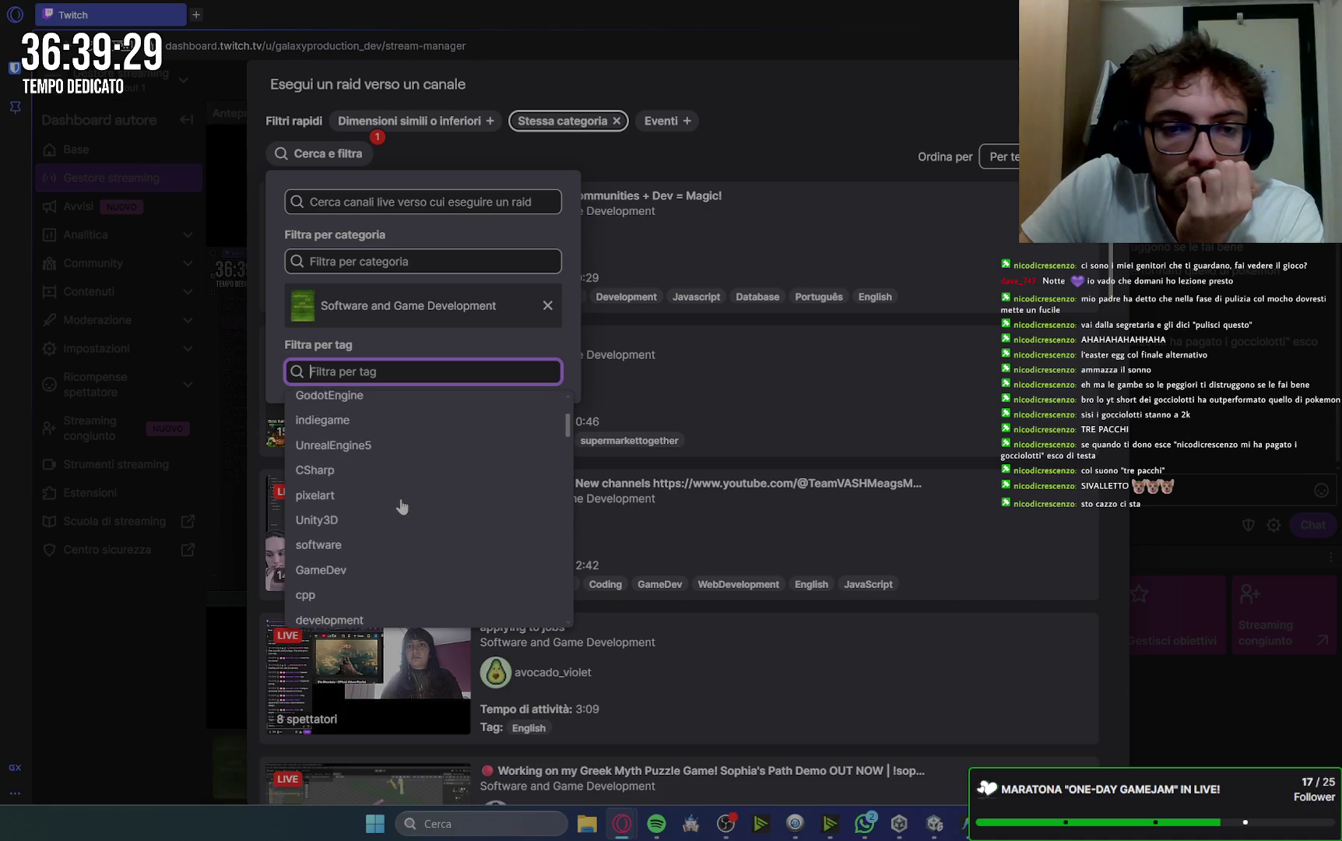
scroll(401, 506, "up", 4)
left_click(668, 170)
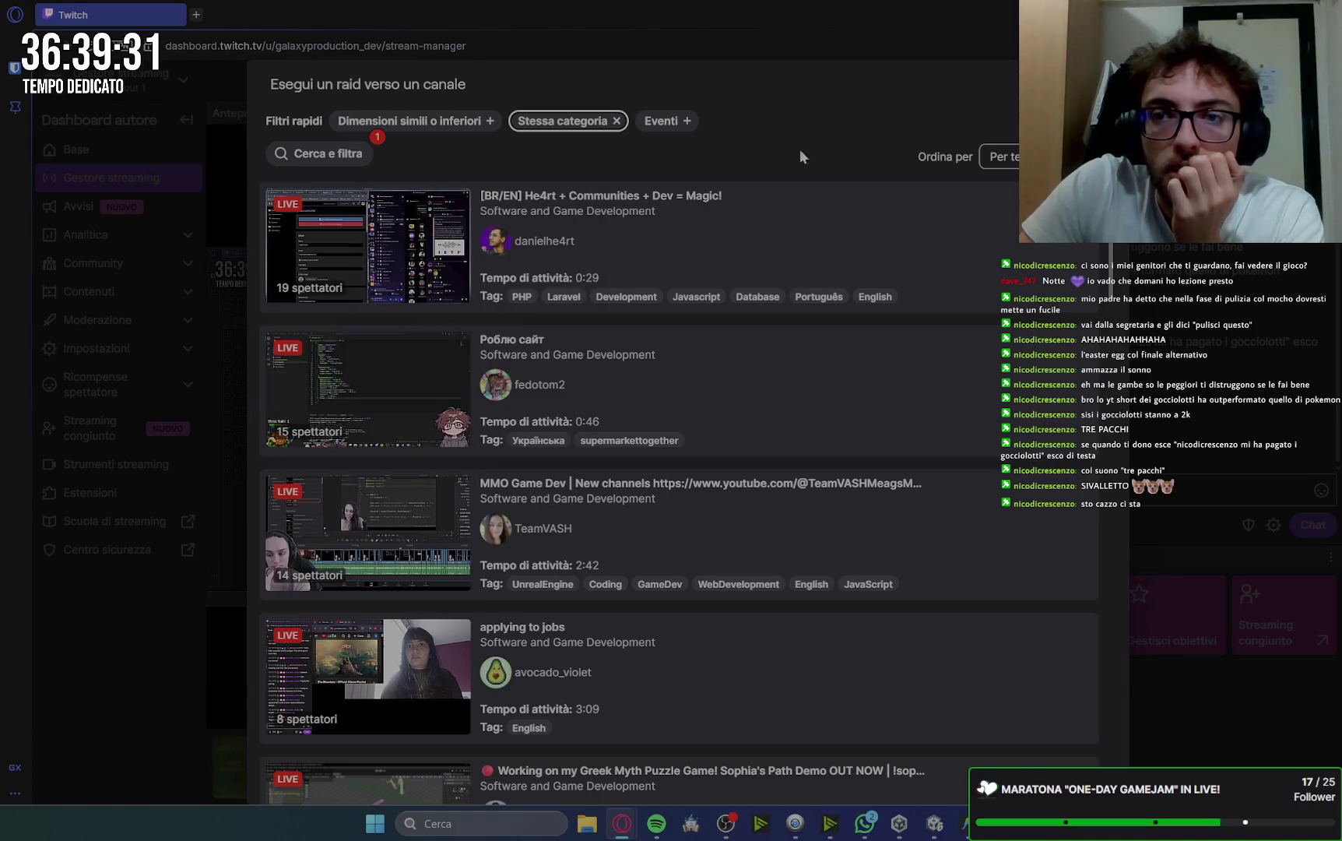
Check the Ordina per menu and keep the channels sorted by Per te.
left_click(996, 157)
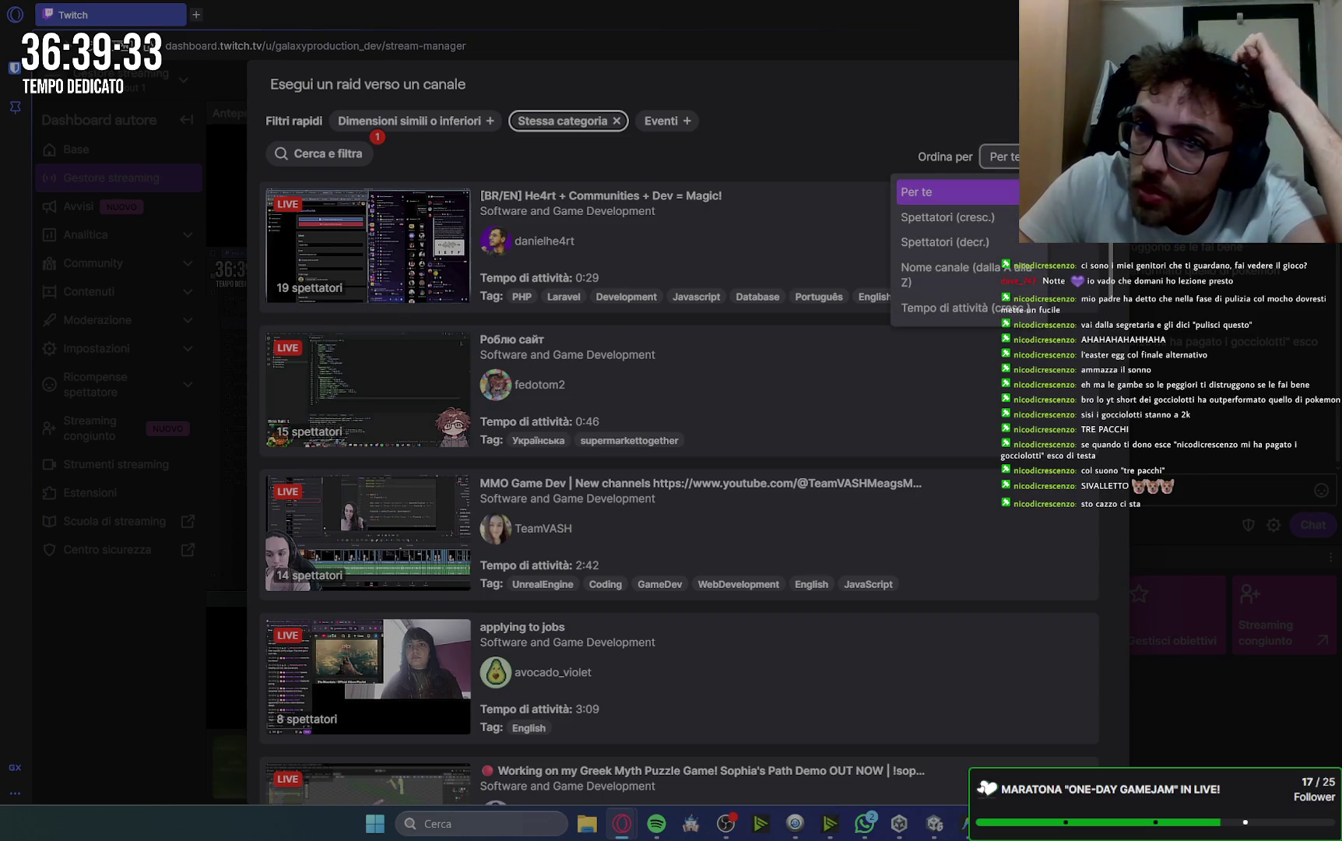
left_click(811, 147)
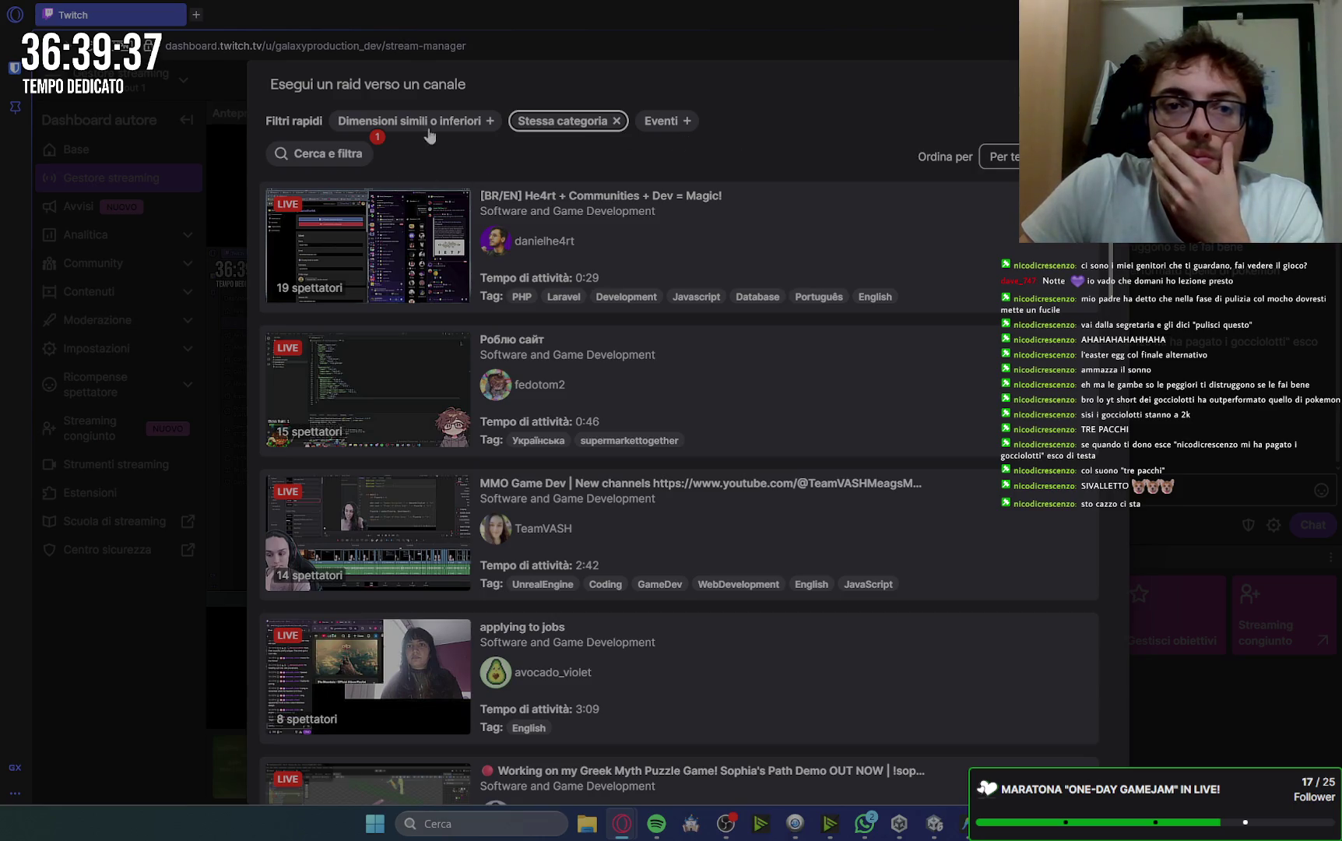
left_click(343, 156)
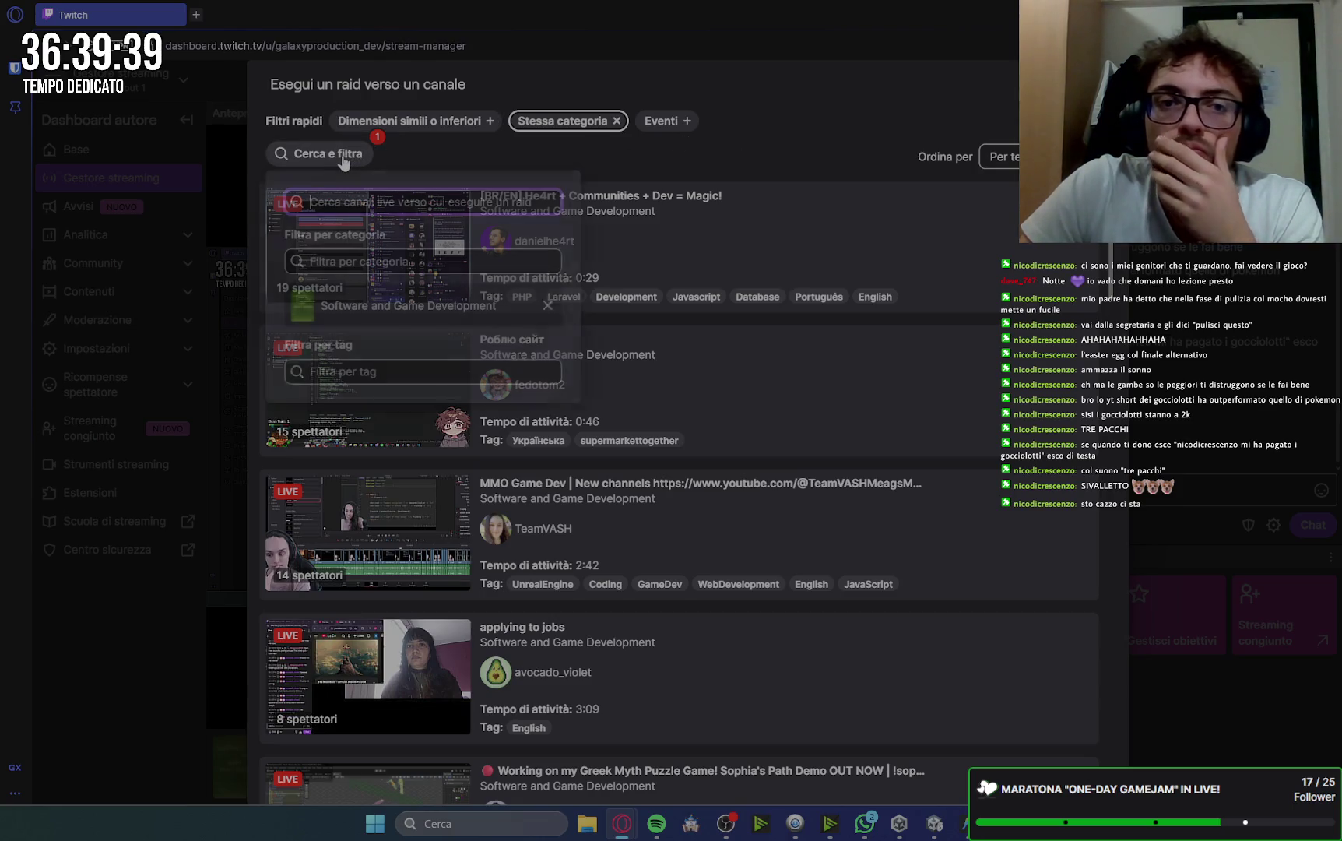
left_click(386, 373)
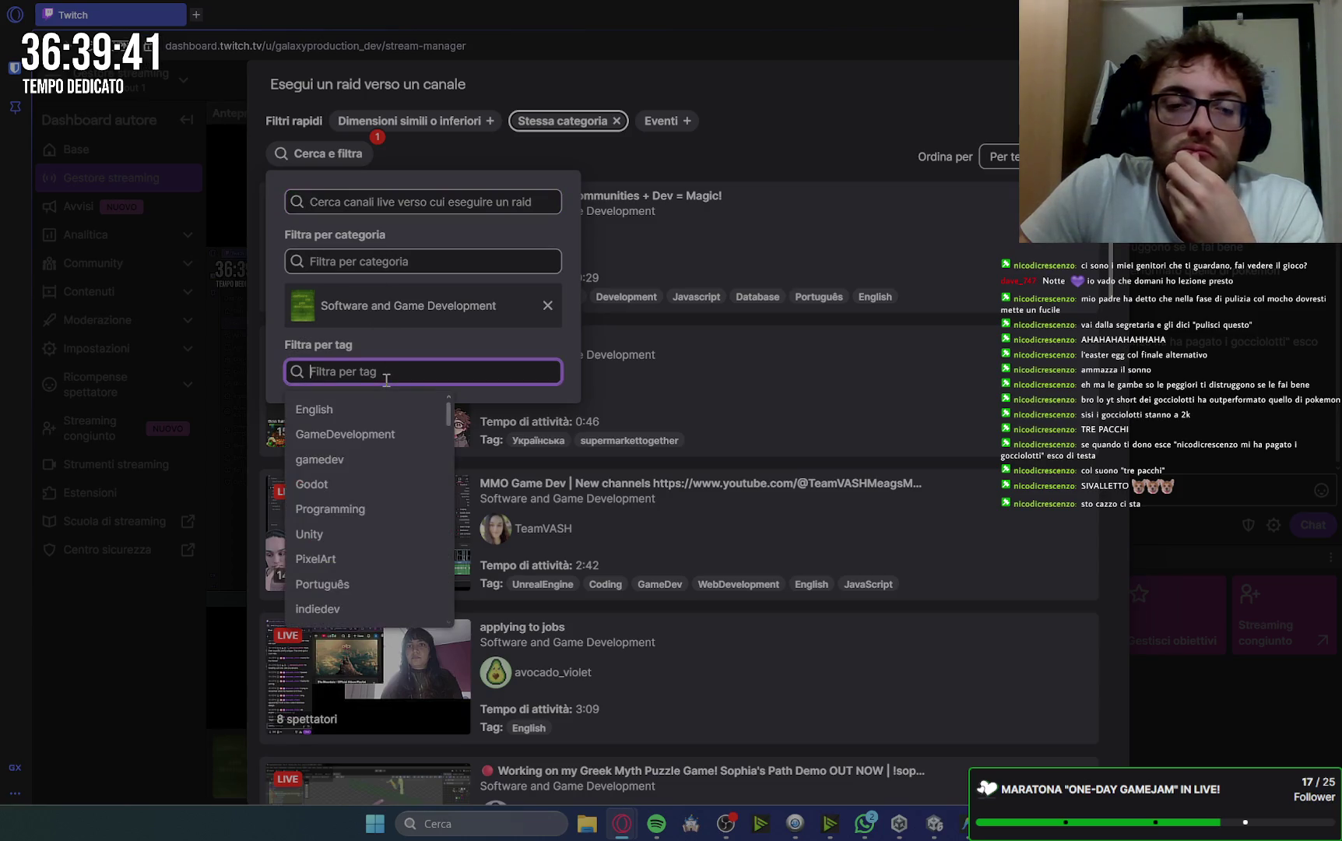
type("ita")
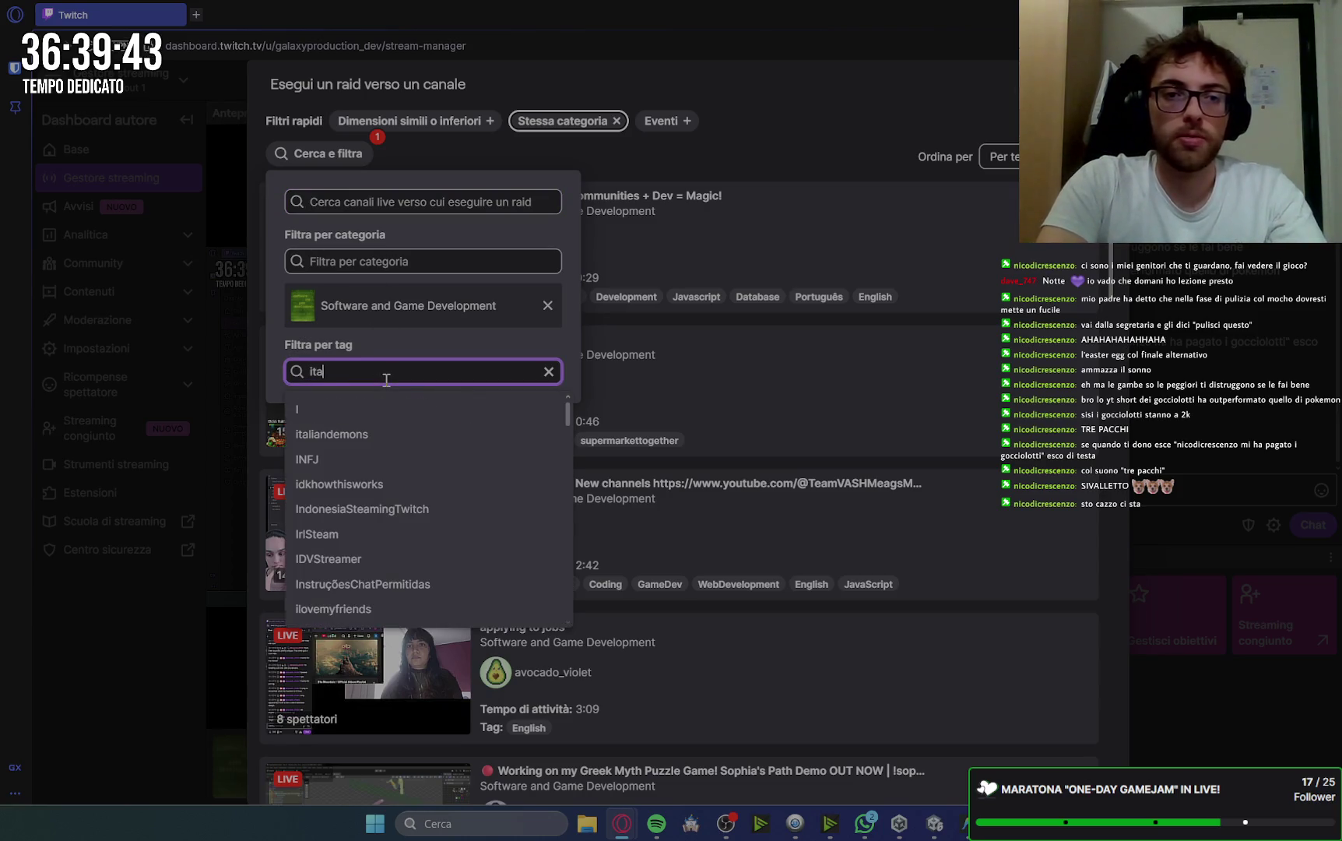
left_click(335, 410)
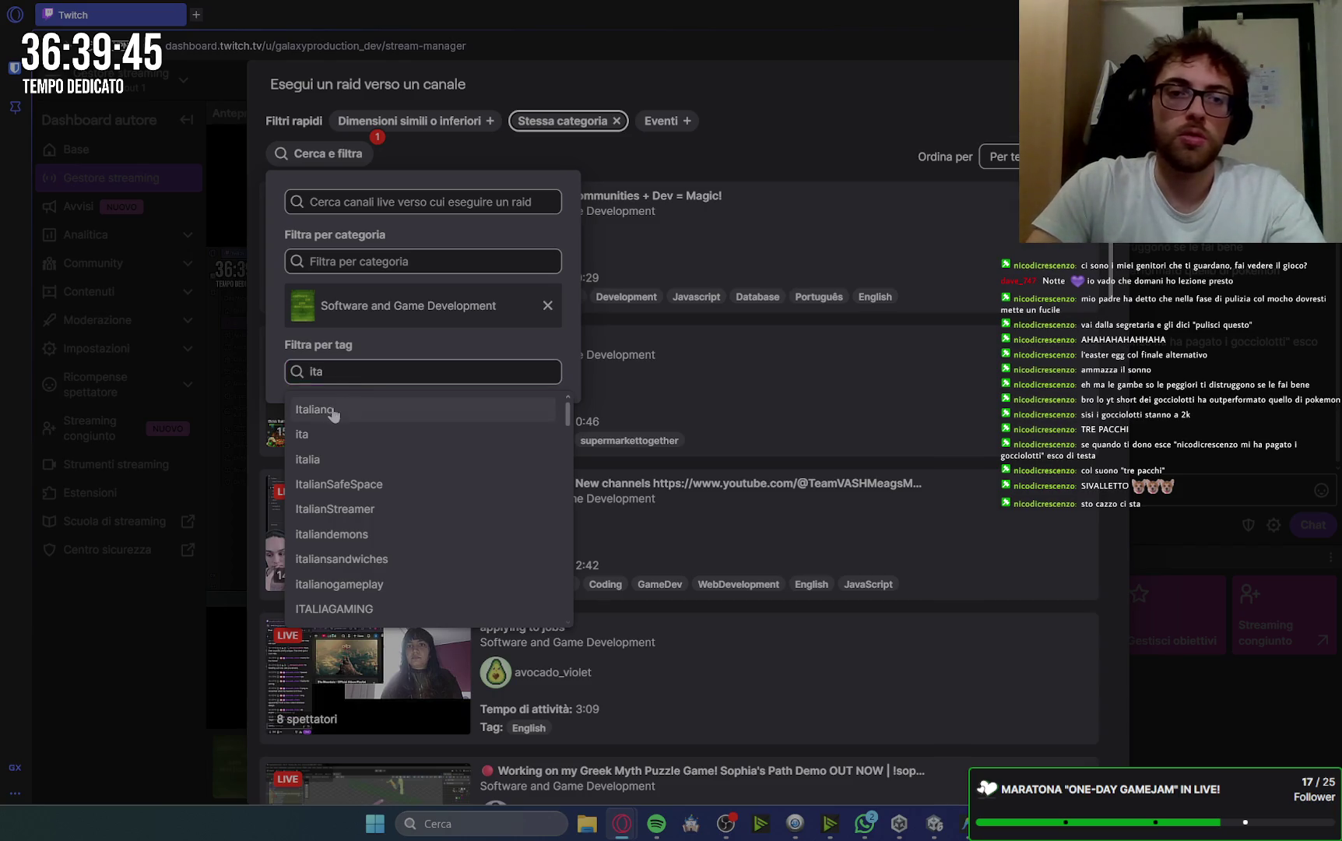
left_click(823, 200)
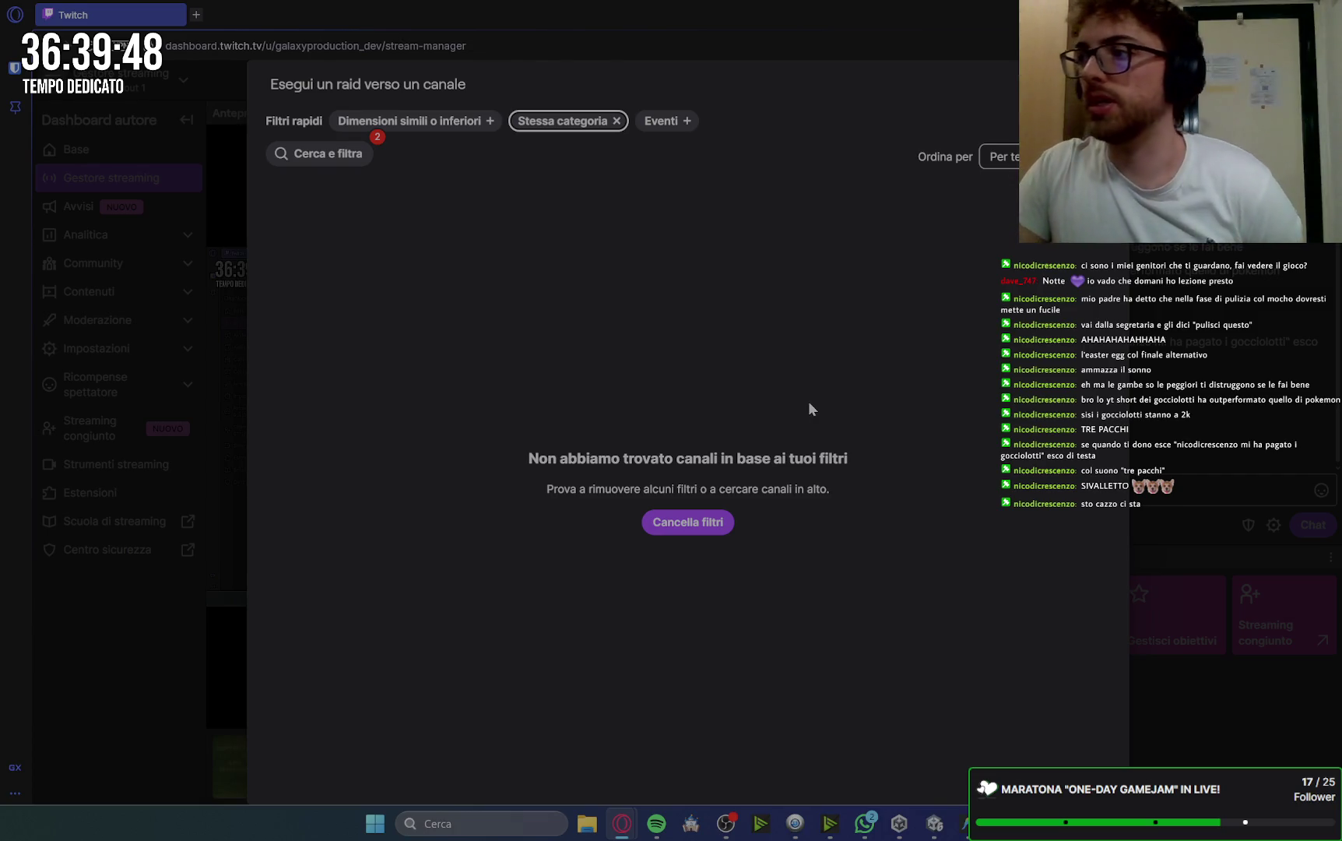
left_click(354, 153)
left_click(339, 404)
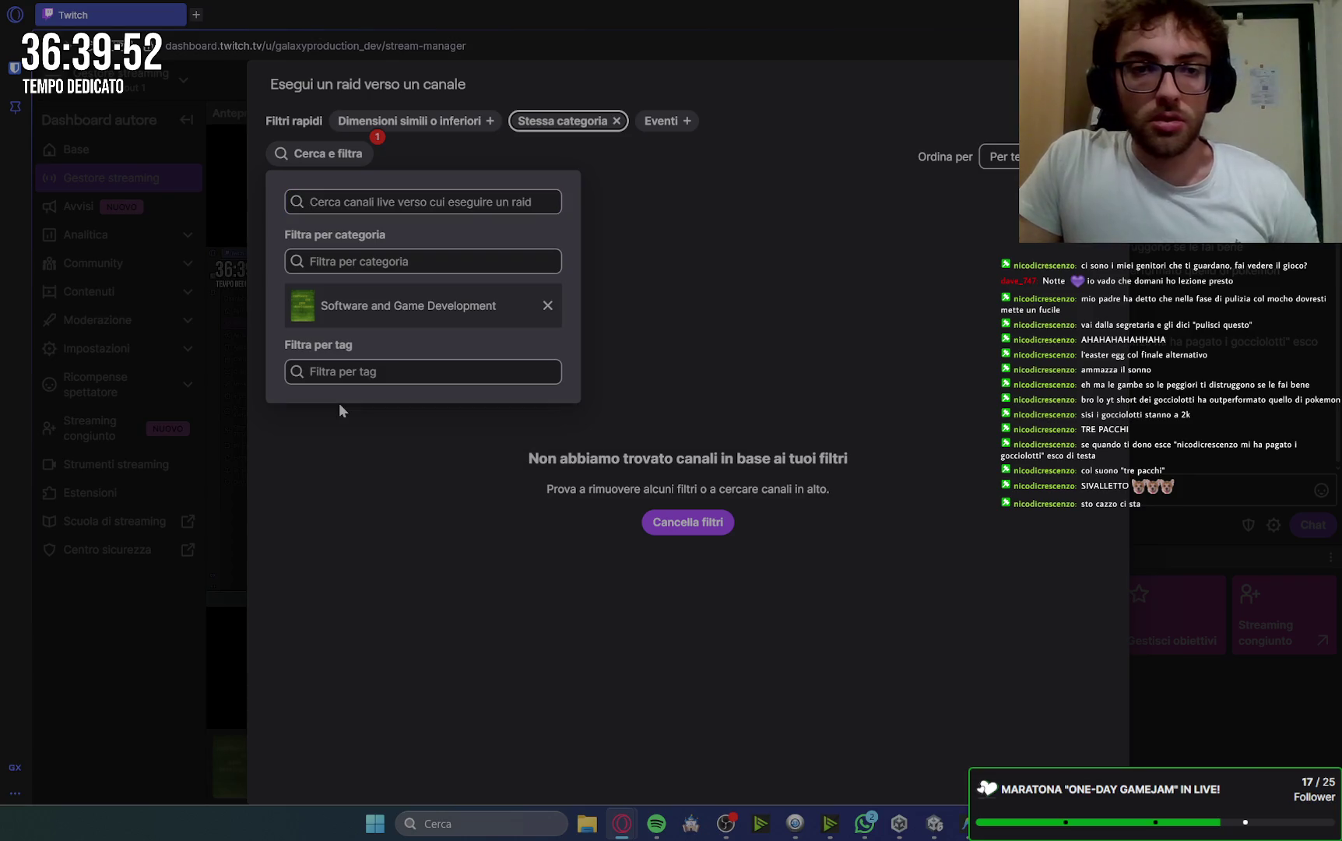
left_click(357, 372)
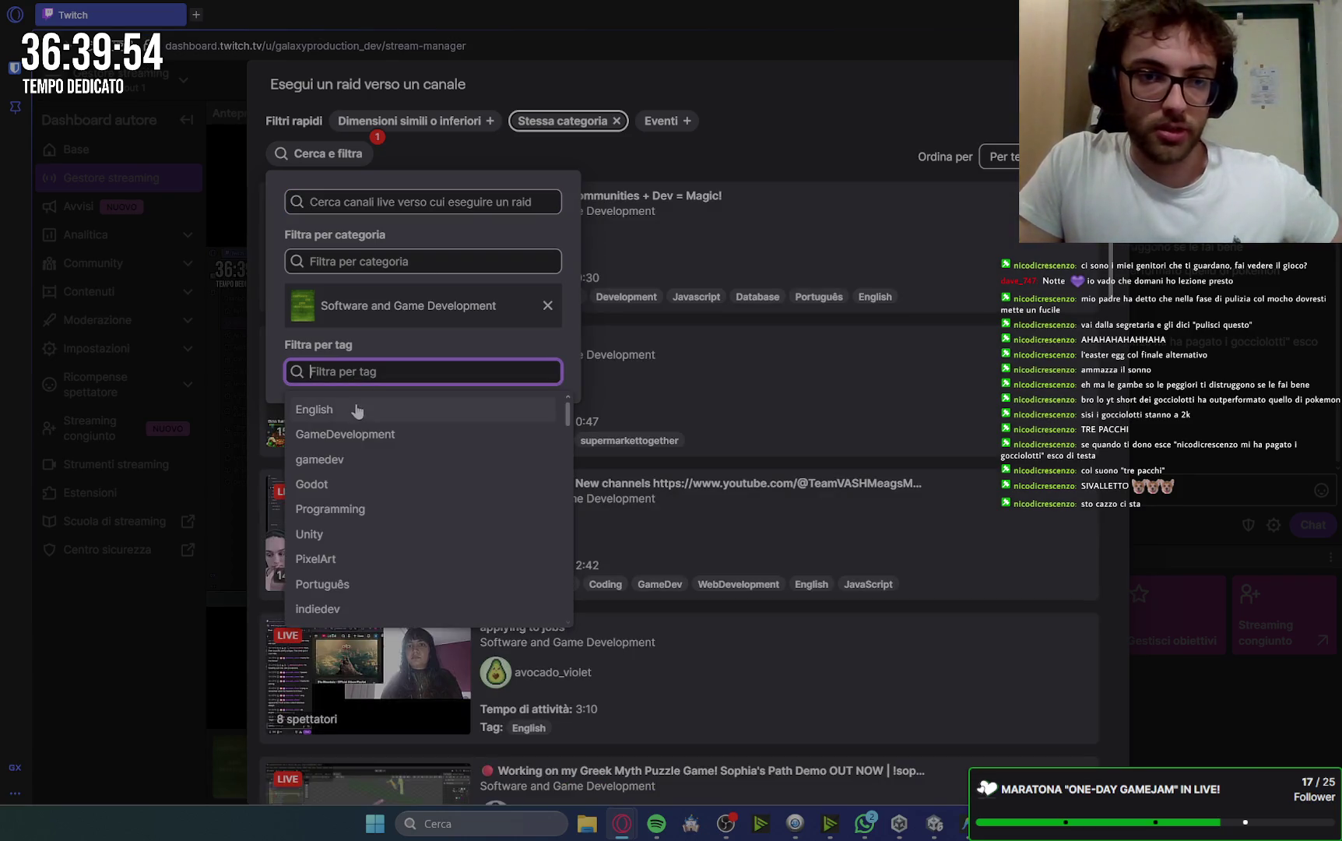
left_click(355, 461)
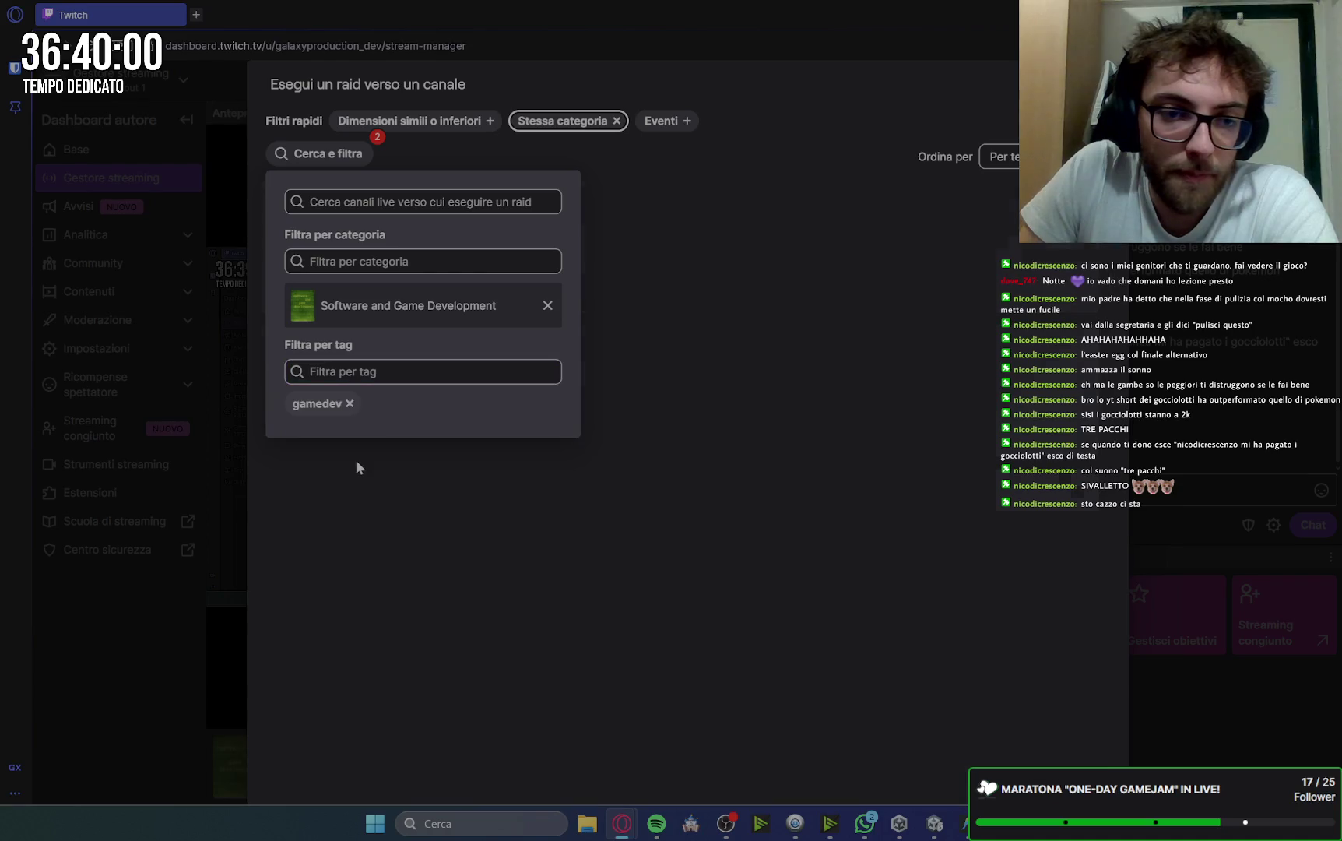
left_click(779, 210)
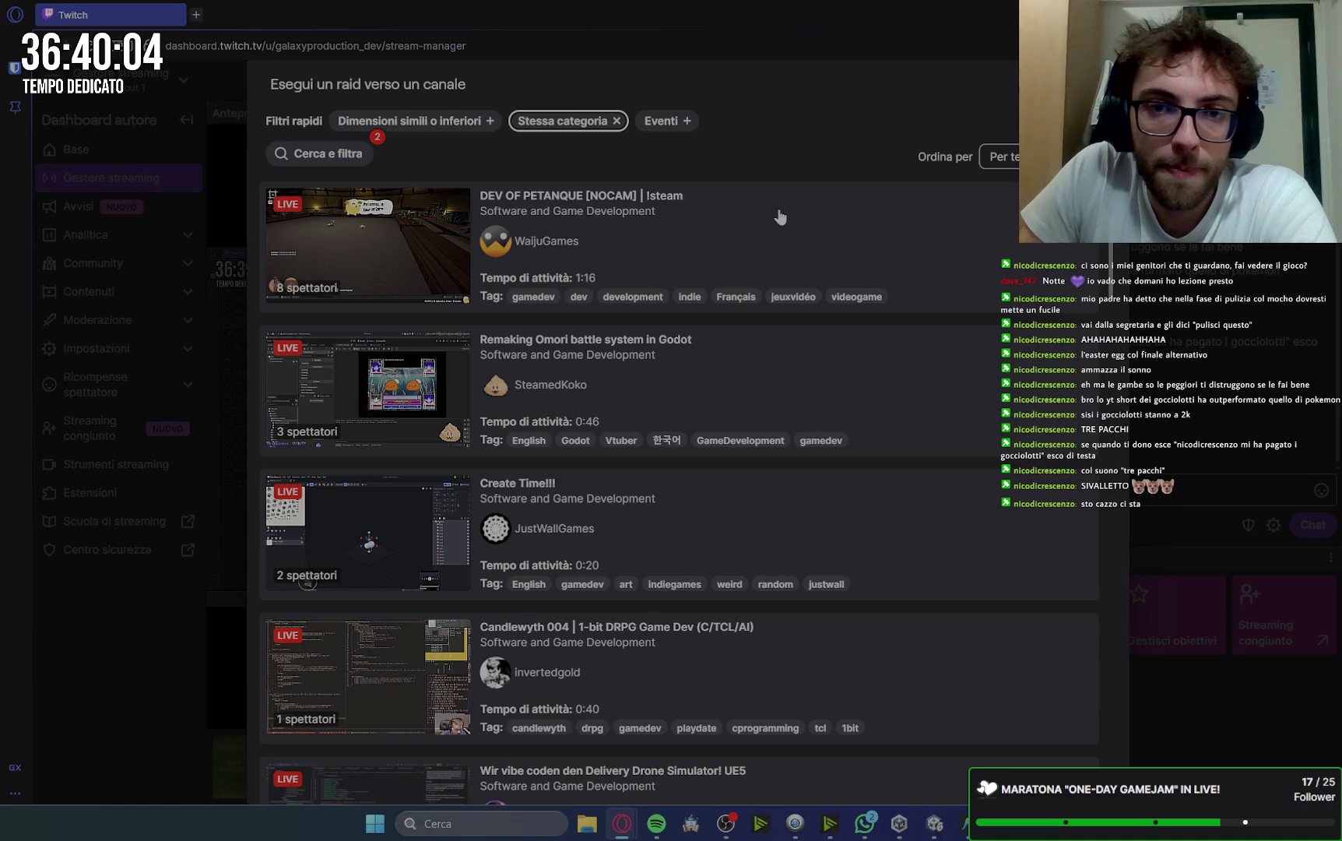
left_click(348, 155)
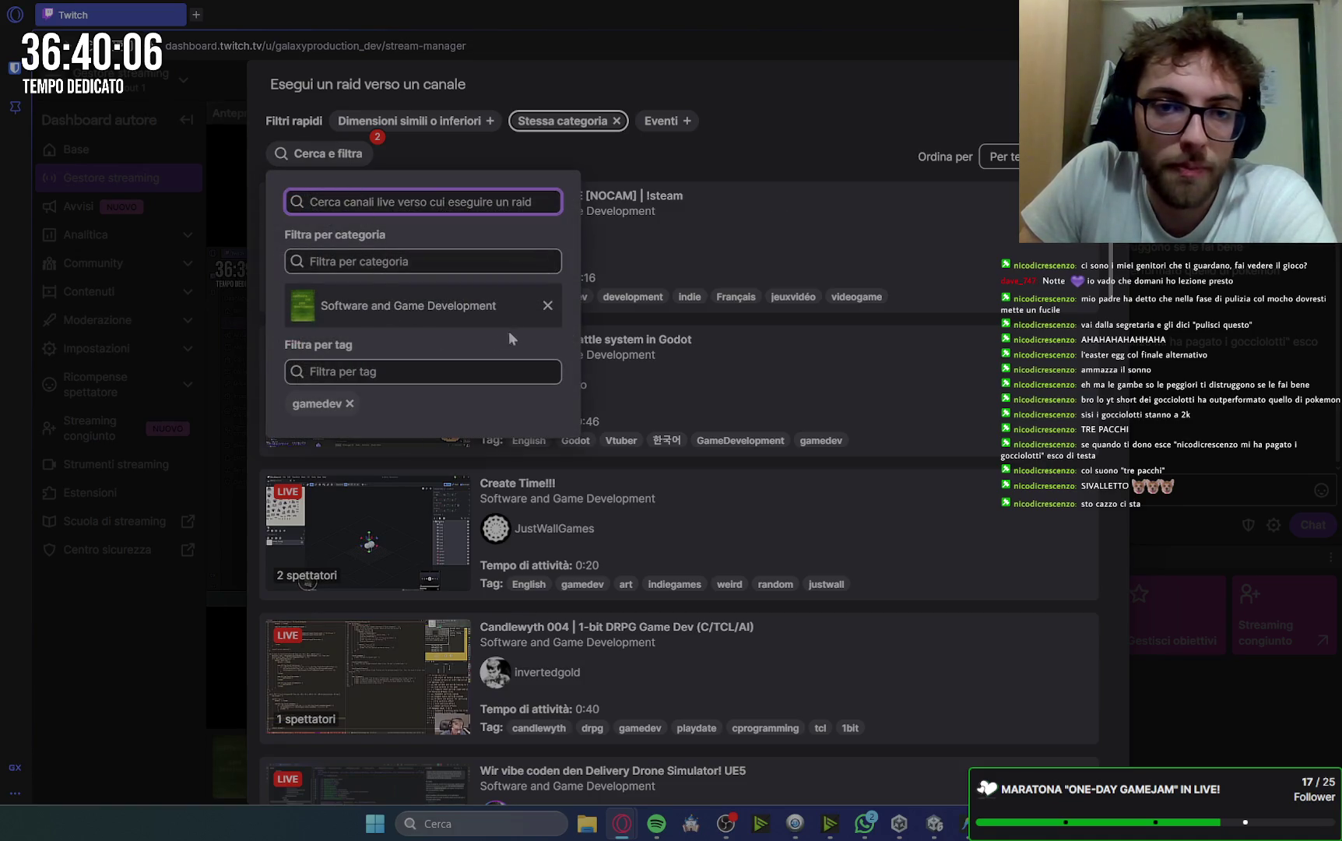
left_click(350, 403)
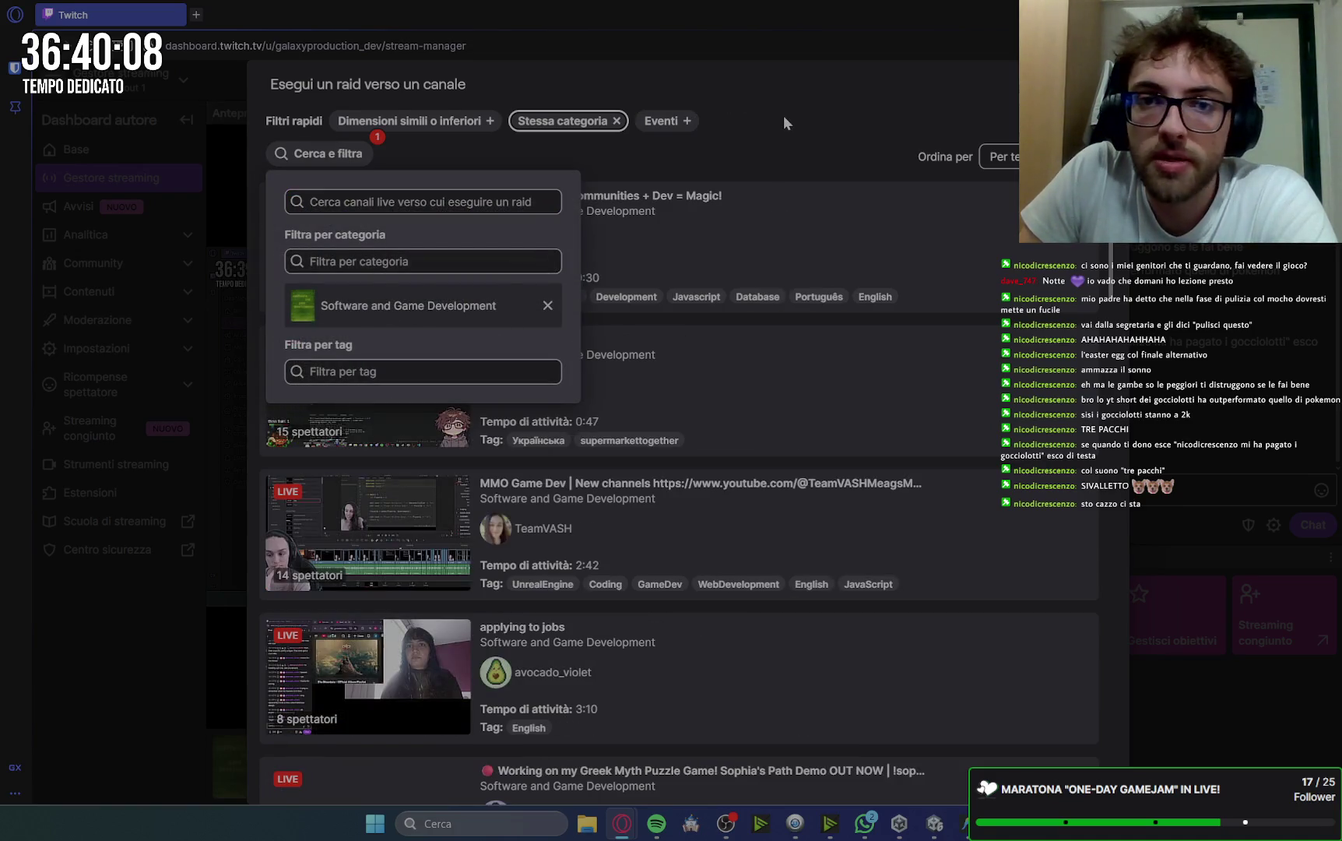
left_click(783, 117)
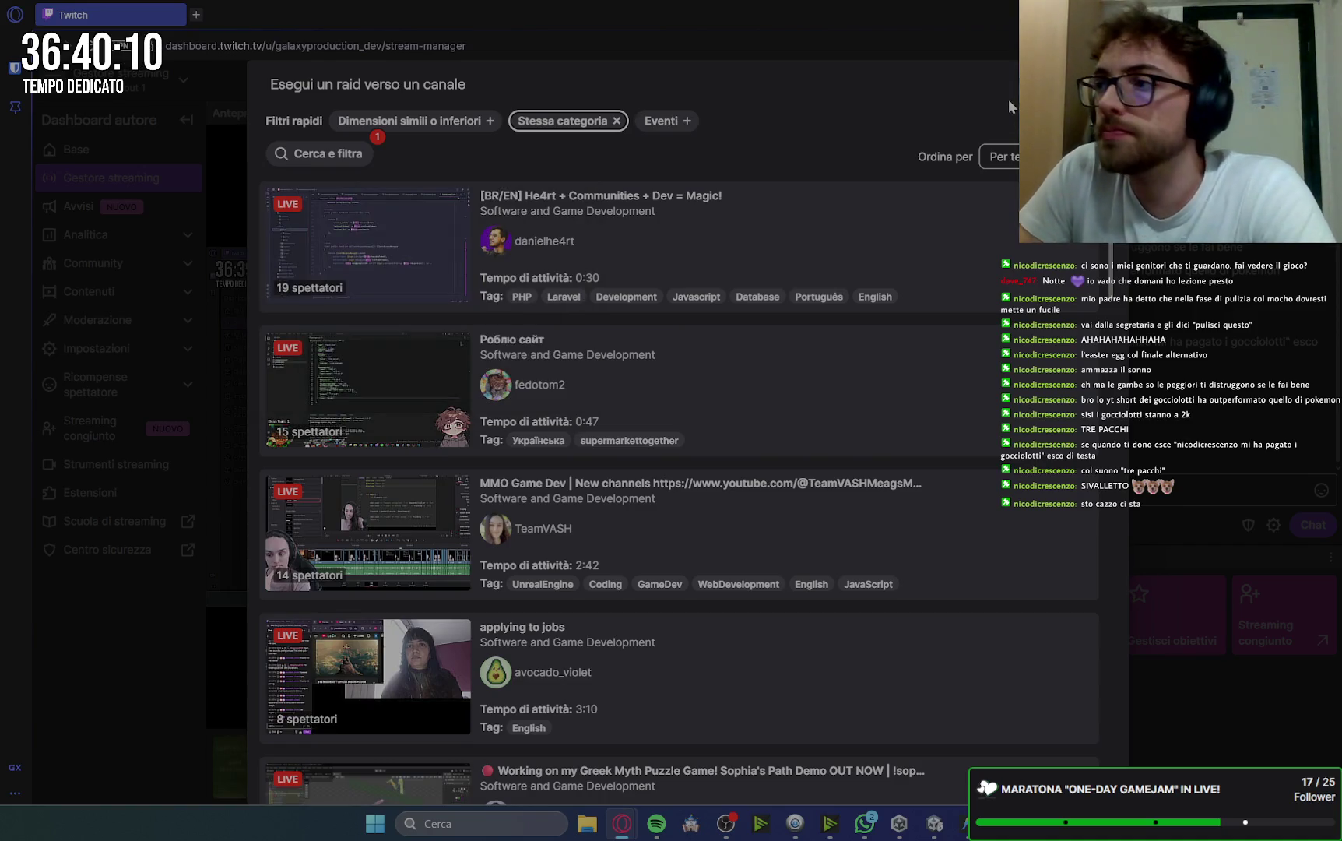